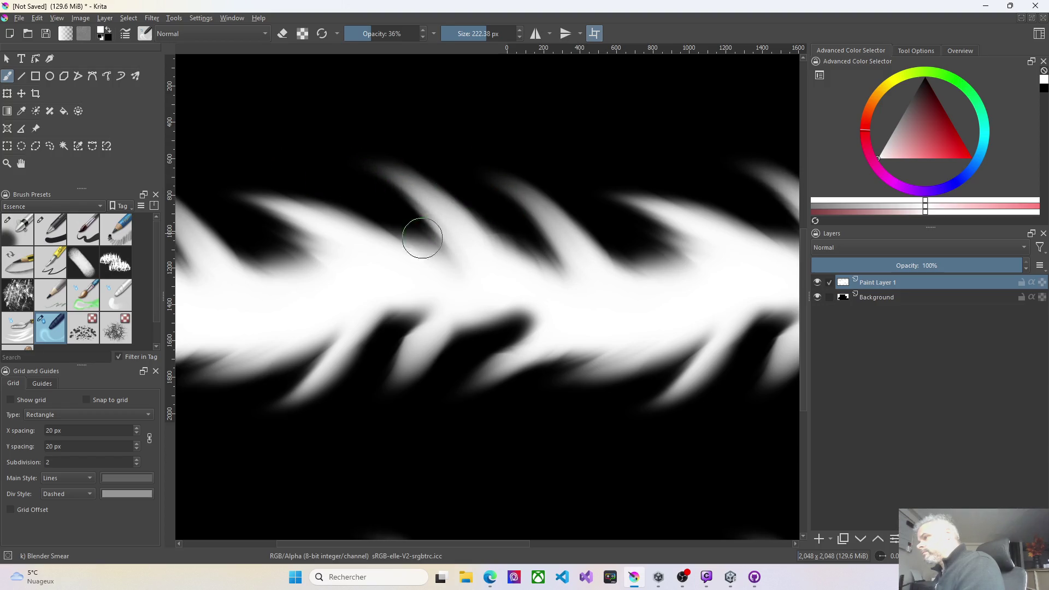
Smear the middle and right white spikes up-left into swept, feathered streaks.
mouse_move(400, 239)
left_mouse_down()
mouse_move(283, 218)
mouse_move(237, 196)
left_mouse_up()
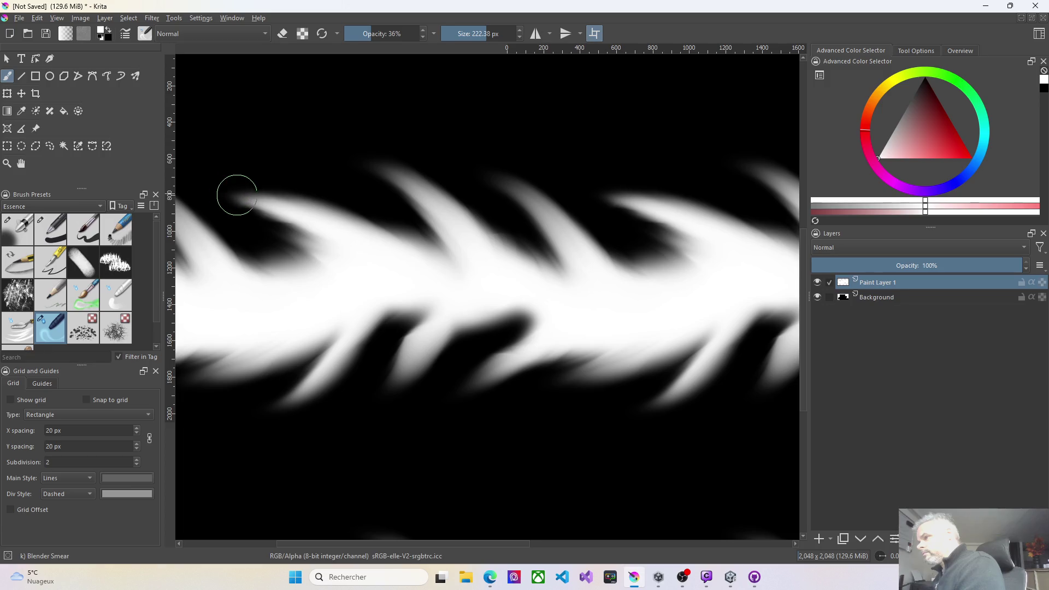
mouse_move(477, 262)
left_mouse_down()
mouse_move(399, 187)
mouse_move(336, 167)
left_mouse_up()
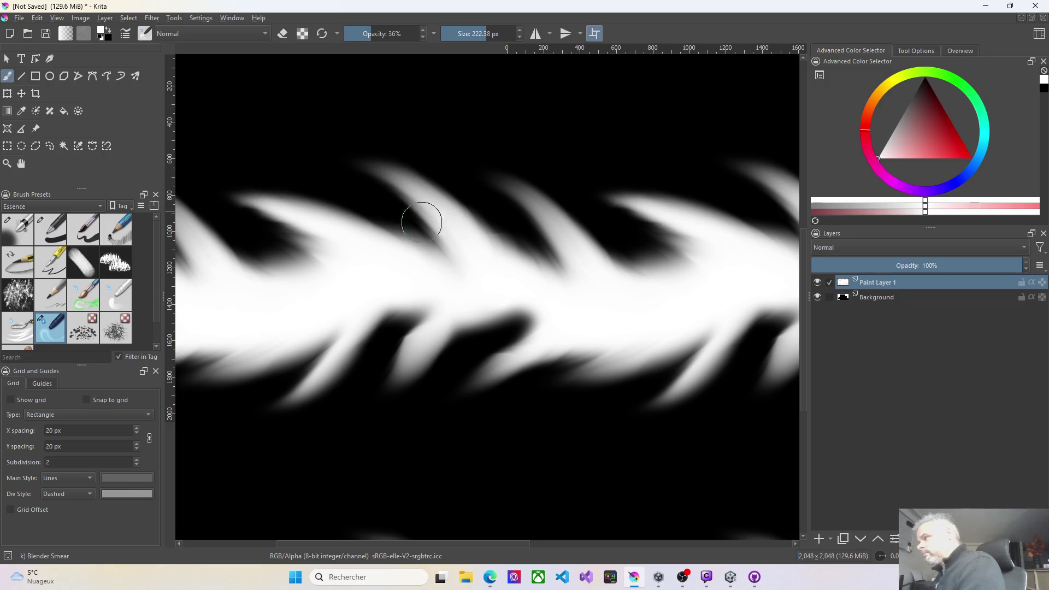
left_click_drag(438, 223, 339, 170)
left_click_drag(454, 247, 328, 169)
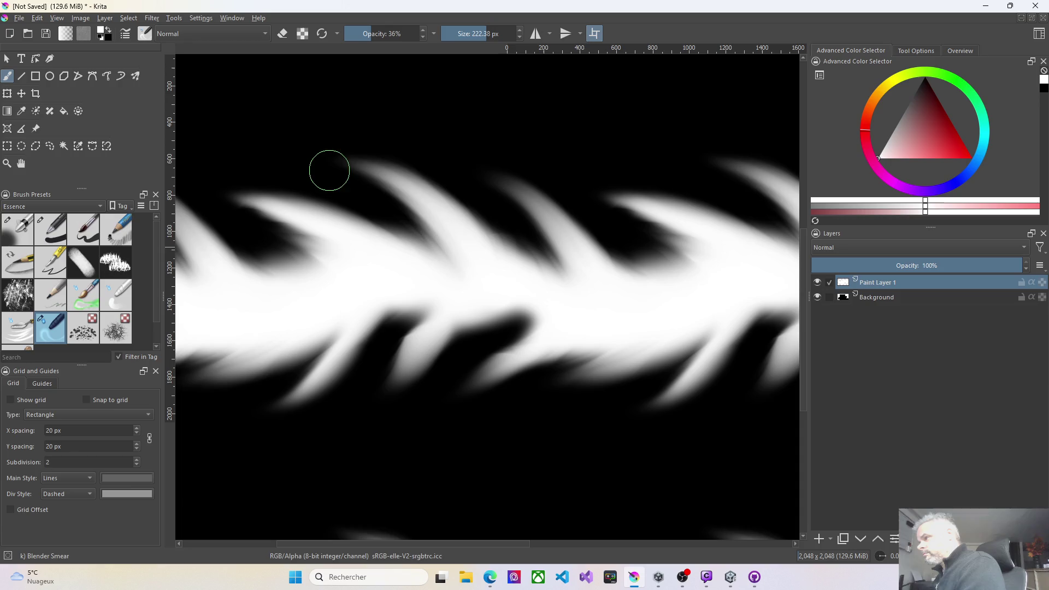
left_click_drag(585, 293, 457, 154)
mouse_move(498, 235)
left_mouse_down()
mouse_move(511, 234)
mouse_move(530, 265)
mouse_move(457, 215)
mouse_move(520, 270)
mouse_move(436, 203)
mouse_move(526, 312)
mouse_move(487, 319)
mouse_move(417, 363)
mouse_move(357, 424)
left_mouse_up()
Smear and soften the lower white streaks down-left around the dark notch.
mouse_move(506, 333)
left_mouse_down()
mouse_move(474, 330)
mouse_move(353, 403)
left_mouse_up()
left_click_drag(537, 320, 358, 406)
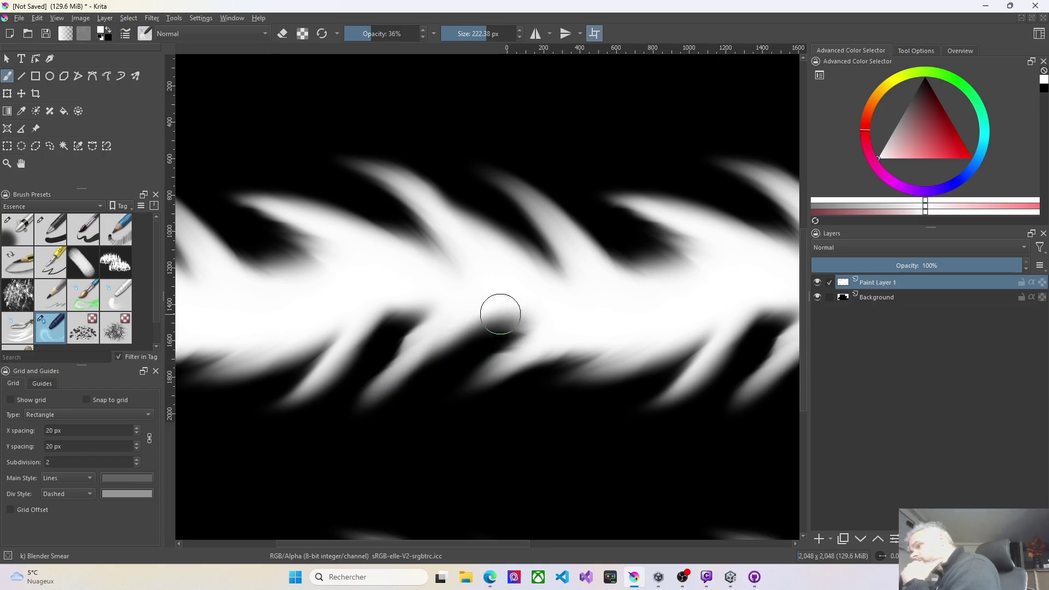
mouse_move(499, 311)
left_mouse_down()
mouse_move(391, 368)
mouse_move(339, 421)
left_mouse_up()
mouse_move(463, 325)
left_mouse_down()
mouse_move(374, 379)
mouse_move(341, 417)
left_mouse_up()
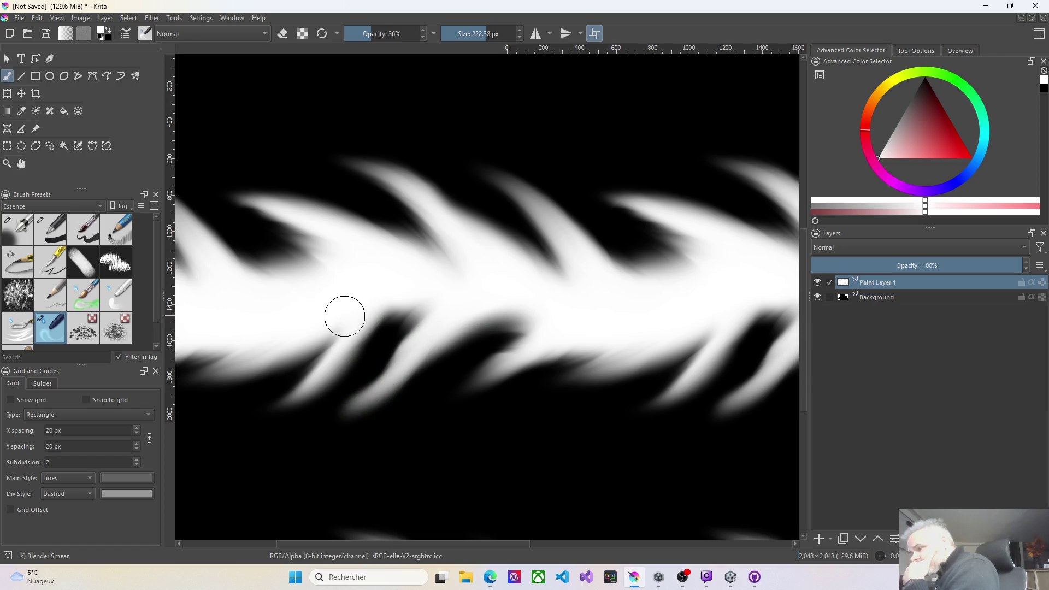
left_click_drag(344, 311, 219, 377)
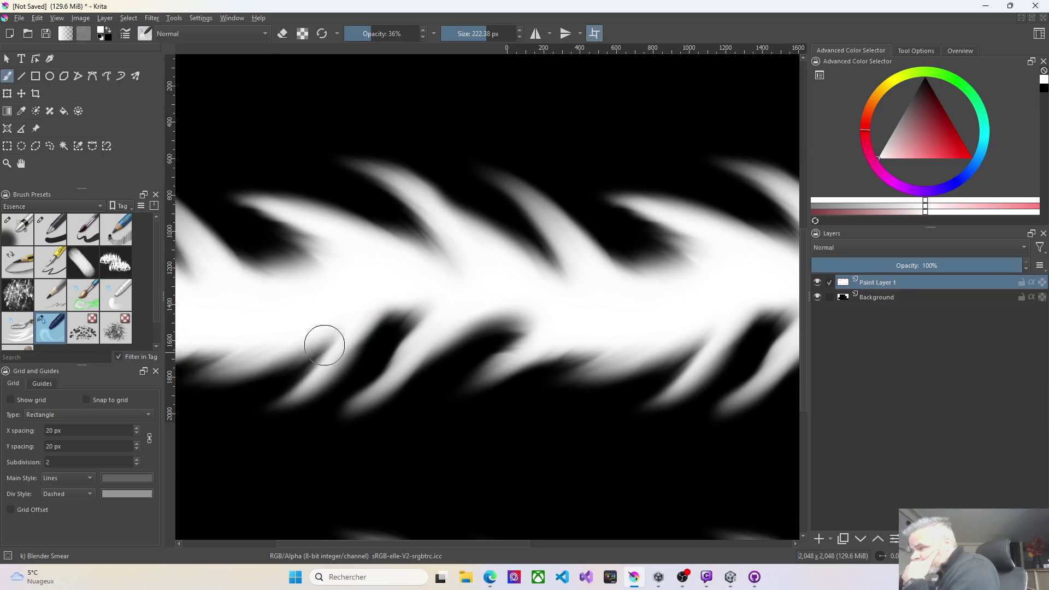
left_click_drag(323, 347, 270, 398)
mouse_move(353, 332)
left_mouse_down()
mouse_move(277, 382)
mouse_move(260, 413)
left_mouse_up()
mouse_move(326, 368)
left_mouse_down()
mouse_move(282, 400)
mouse_move(251, 399)
left_mouse_up()
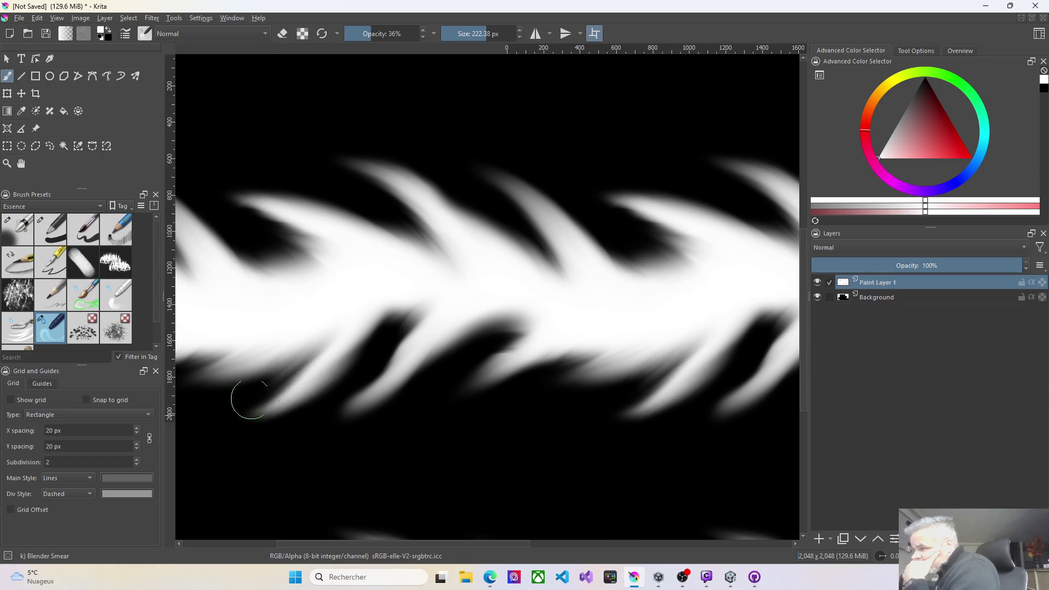
mouse_move(444, 303)
left_mouse_down()
mouse_move(363, 347)
mouse_move(380, 319)
mouse_move(353, 347)
mouse_move(378, 316)
mouse_move(325, 380)
mouse_move(363, 321)
mouse_move(286, 415)
mouse_move(296, 404)
left_mouse_up()
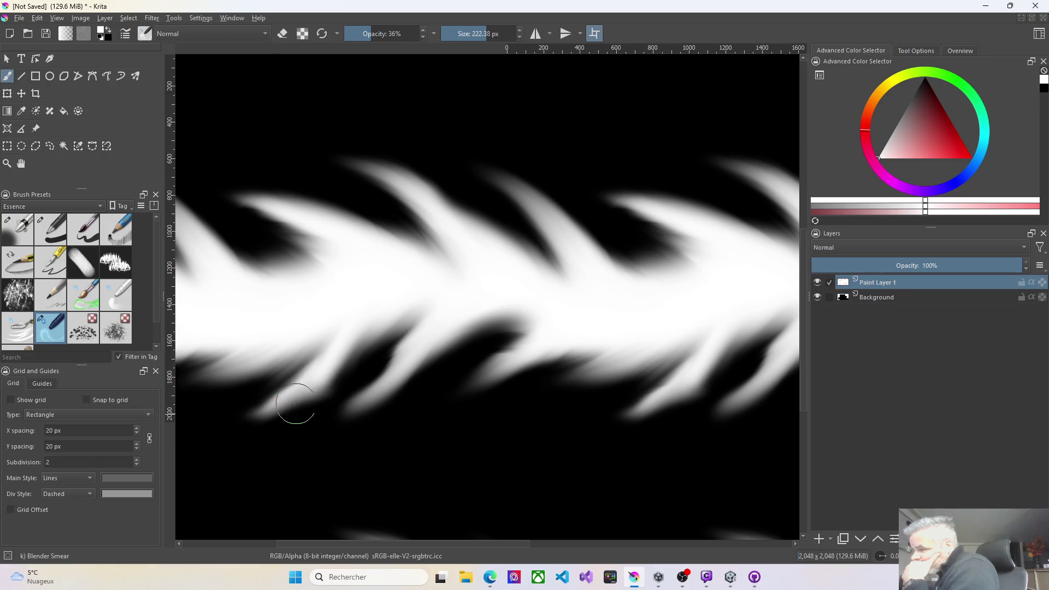
mouse_move(398, 352)
left_mouse_down()
mouse_move(339, 414)
mouse_move(371, 385)
left_mouse_up()
mouse_move(546, 333)
left_mouse_down()
mouse_move(529, 345)
mouse_move(537, 321)
mouse_move(523, 314)
mouse_move(434, 379)
mouse_move(468, 356)
mouse_move(457, 370)
mouse_move(558, 365)
mouse_move(490, 385)
mouse_move(700, 356)
mouse_move(493, 383)
left_mouse_up()
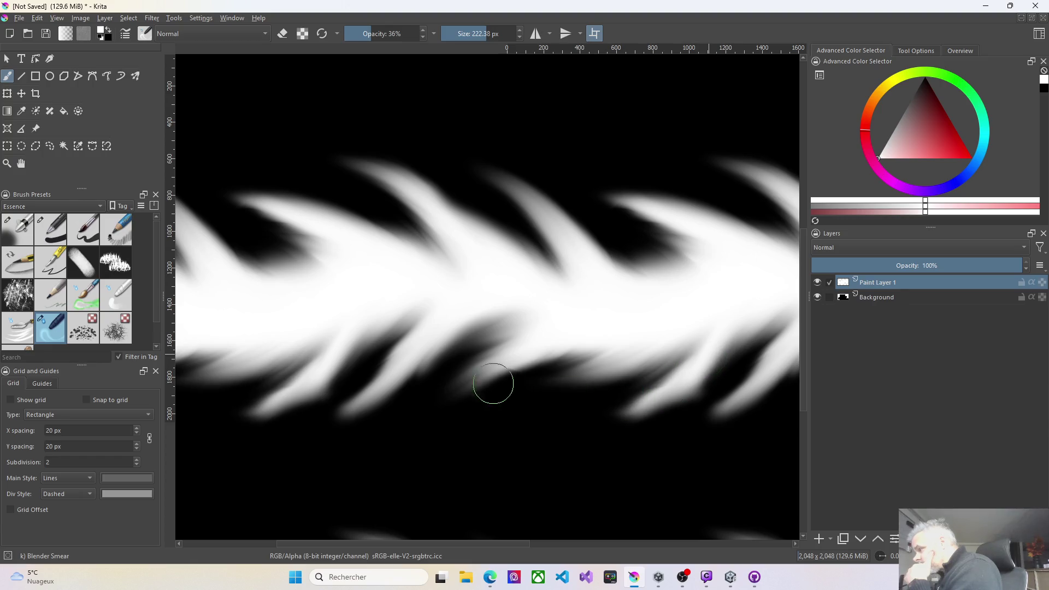
Extend the lower-right and upper-left feathers outward, undoing the last smear stroke.
mouse_move(778, 361)
left_mouse_down()
mouse_move(754, 356)
mouse_move(710, 392)
mouse_move(776, 328)
mouse_move(695, 356)
mouse_move(678, 382)
mouse_move(768, 304)
mouse_move(689, 351)
mouse_move(519, 391)
mouse_move(625, 362)
mouse_move(588, 319)
mouse_move(565, 330)
mouse_move(346, 192)
mouse_move(435, 274)
mouse_move(315, 179)
left_mouse_up()
mouse_move(431, 264)
left_mouse_down()
mouse_move(346, 206)
mouse_move(363, 218)
mouse_move(317, 278)
mouse_move(189, 213)
left_mouse_up()
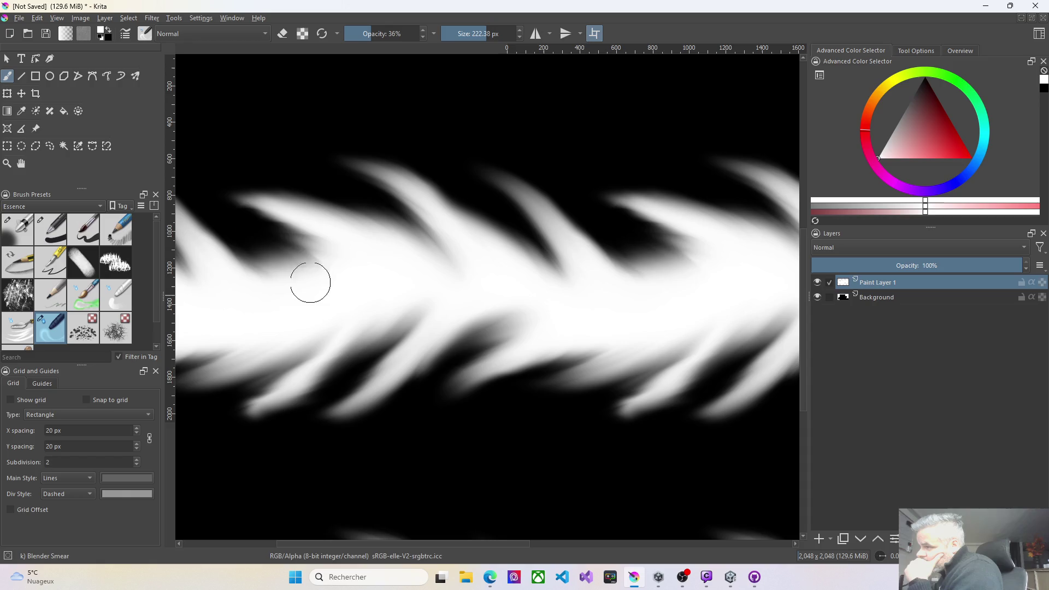
key("ctrl+z")
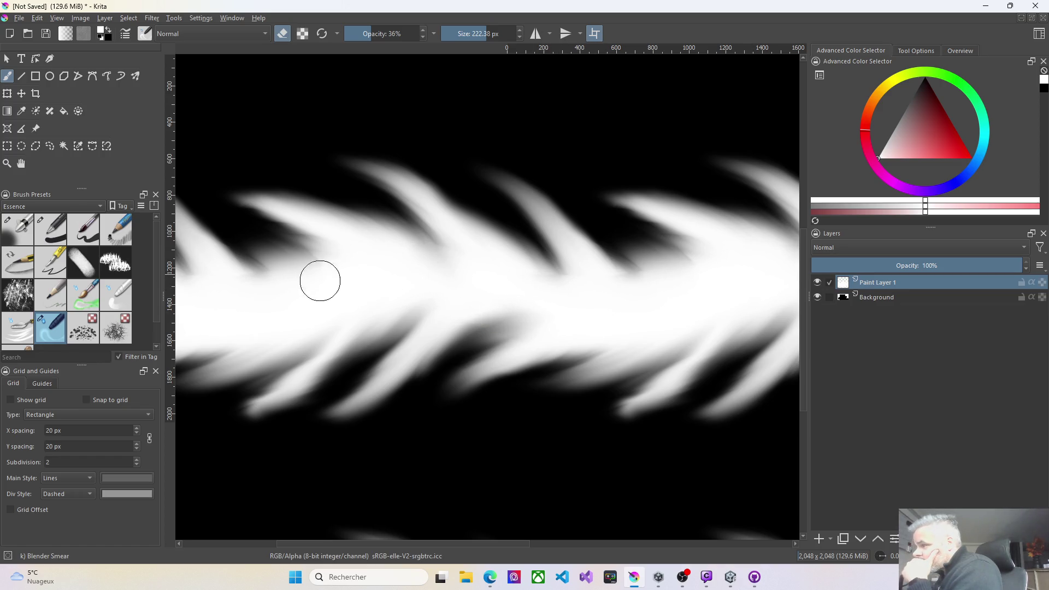
With a smaller Airbrush Soft eraser, grey a line along the band's centre.
left_click(28, 238)
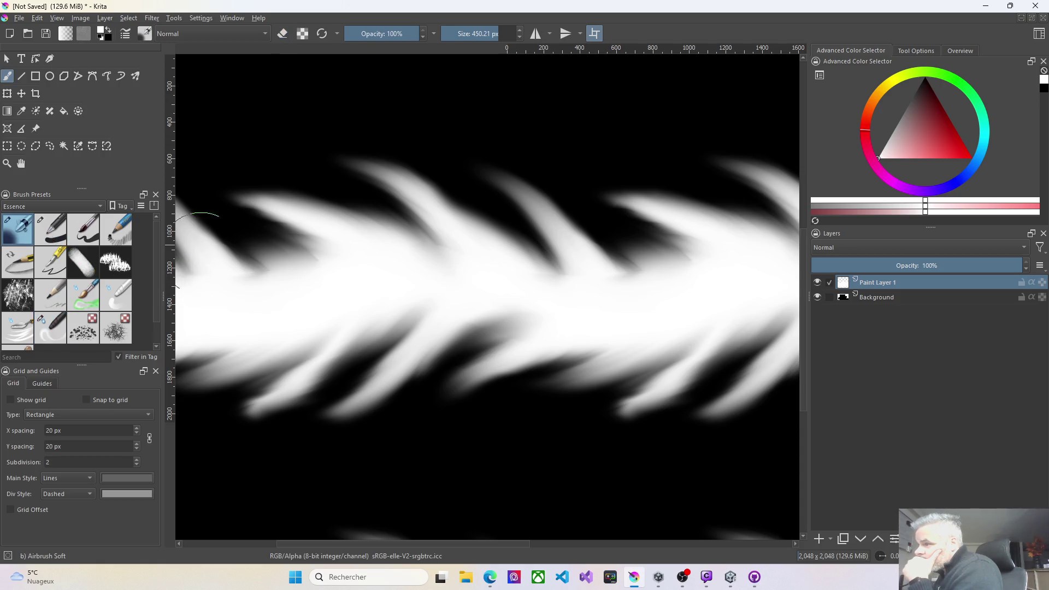
mouse_move(398, 293)
left_mouse_down()
mouse_move(433, 288)
mouse_move(562, 311)
mouse_move(722, 297)
mouse_move(670, 306)
mouse_move(421, 254)
mouse_move(255, 311)
mouse_move(375, 284)
mouse_move(520, 313)
mouse_move(557, 310)
mouse_move(512, 302)
mouse_move(715, 286)
left_mouse_up()
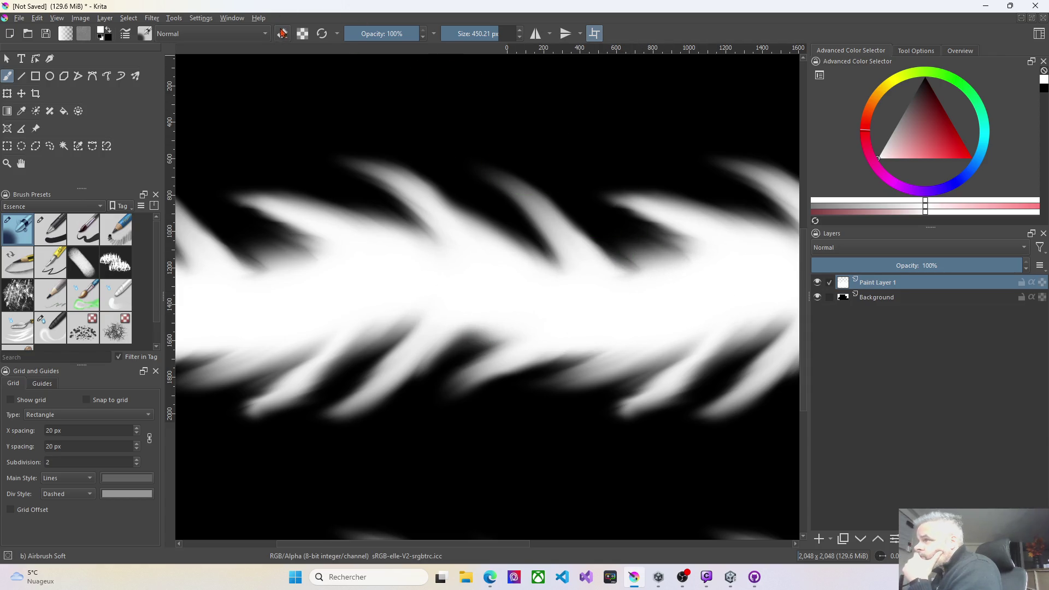
mouse_move(761, 300)
left_mouse_down()
mouse_move(523, 297)
mouse_move(421, 281)
mouse_move(418, 290)
left_mouse_up()
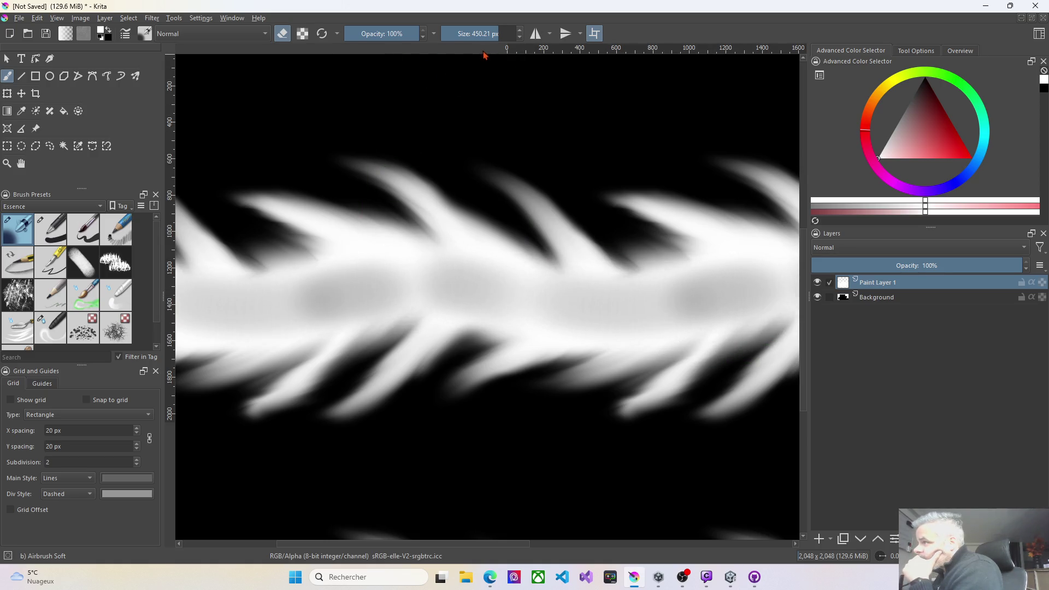
left_click(475, 35)
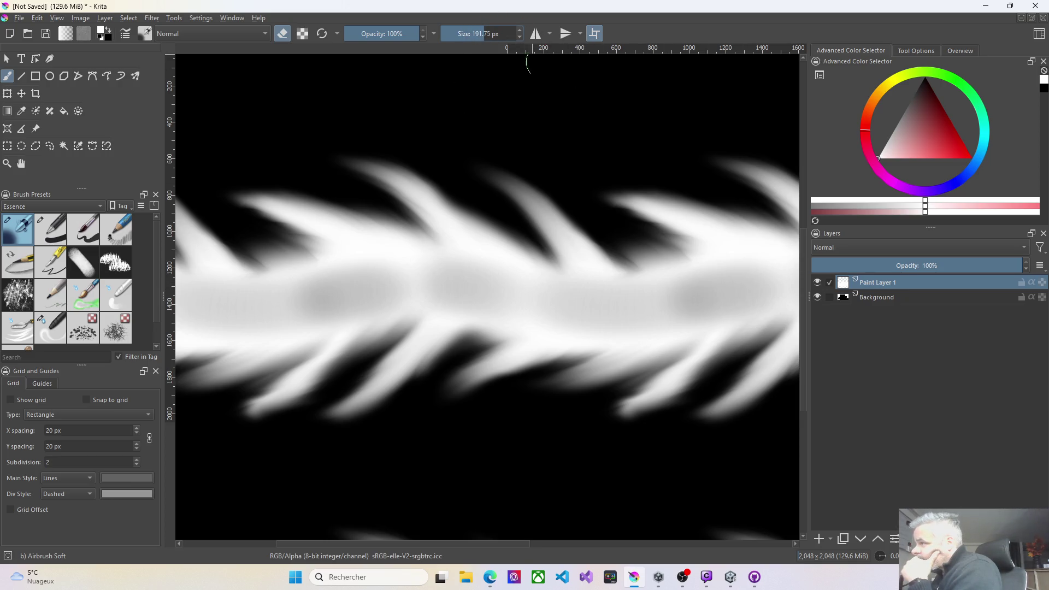
mouse_move(771, 284)
left_mouse_down()
mouse_move(608, 305)
mouse_move(473, 276)
mouse_move(422, 297)
mouse_move(316, 293)
mouse_move(270, 306)
mouse_move(189, 295)
mouse_move(452, 277)
mouse_move(588, 304)
mouse_move(755, 278)
mouse_move(745, 286)
left_mouse_up()
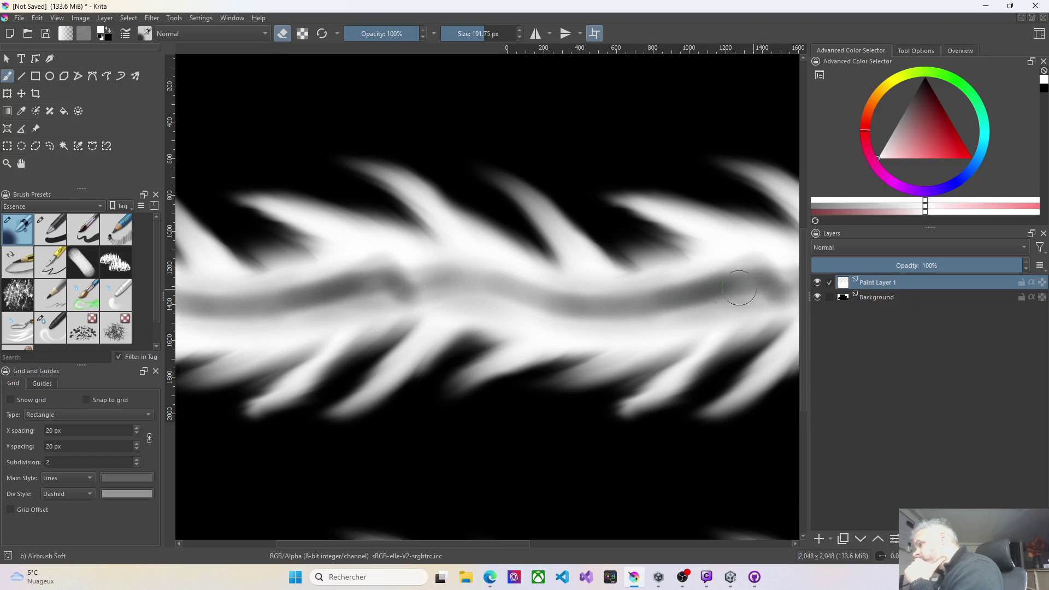
mouse_move(323, 284)
left_mouse_down()
mouse_move(375, 276)
mouse_move(485, 288)
left_mouse_up()
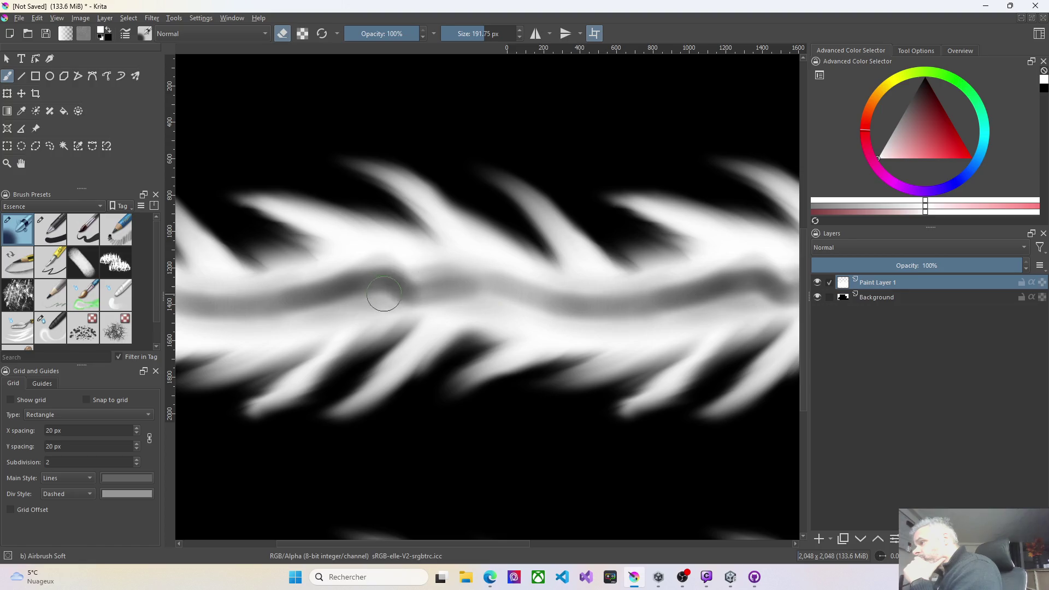
left_click_drag(376, 278, 559, 293)
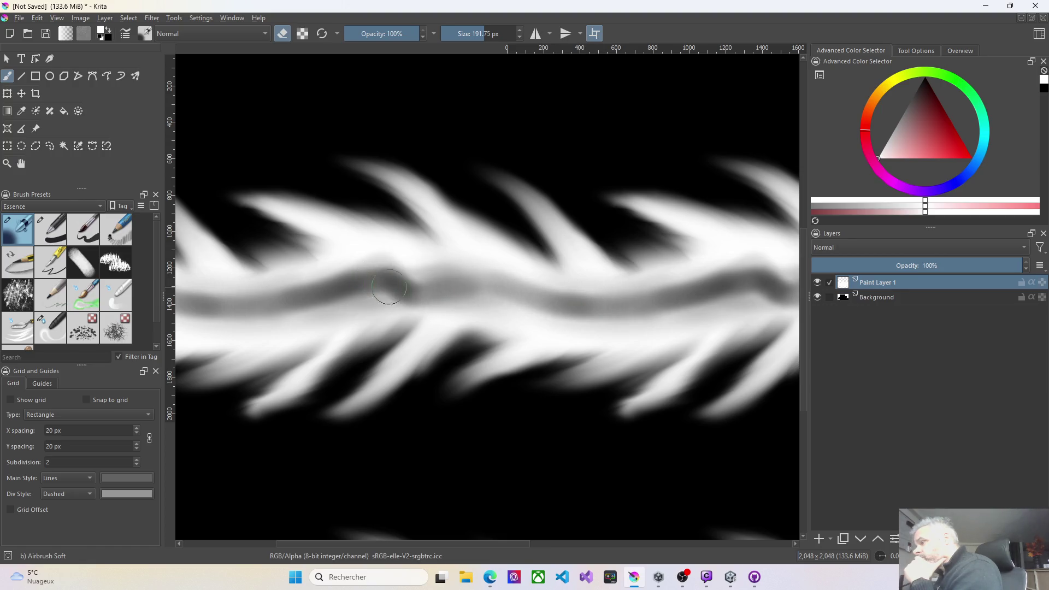
left_click_drag(345, 286, 544, 295)
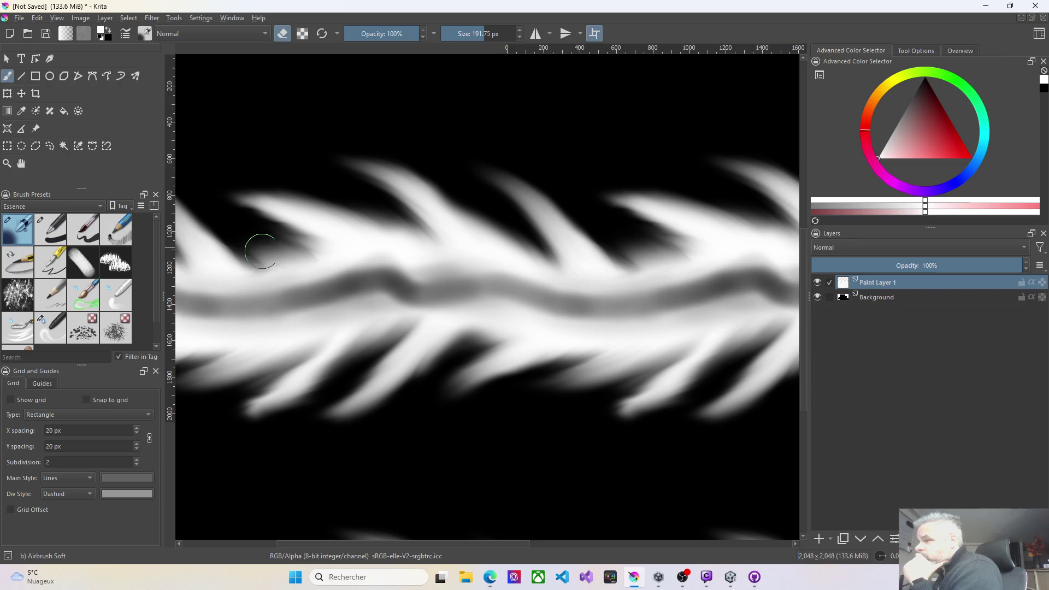
Dim the left feathers and fade the tips of the upper and lower strands.
left_click_drag(267, 386, 297, 365)
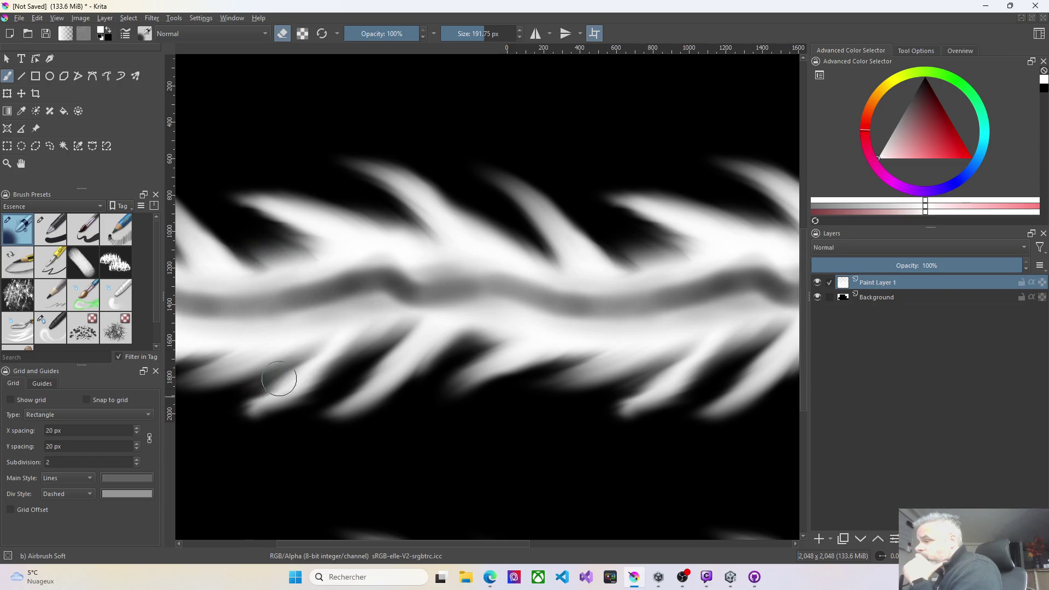
left_click_drag(279, 421, 323, 391)
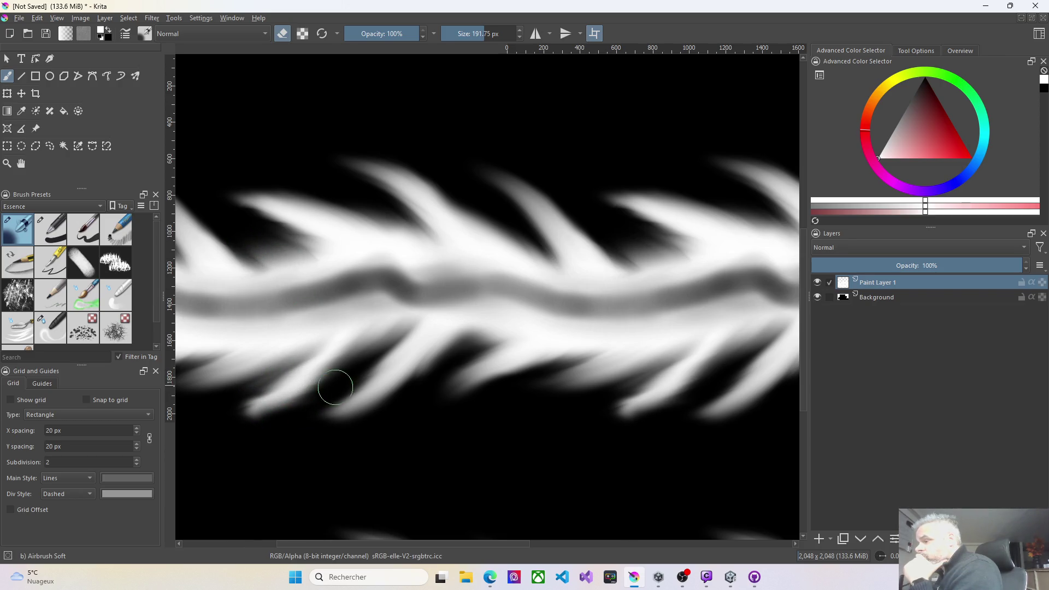
mouse_move(429, 369)
left_mouse_down()
mouse_move(457, 358)
mouse_move(421, 372)
left_mouse_up()
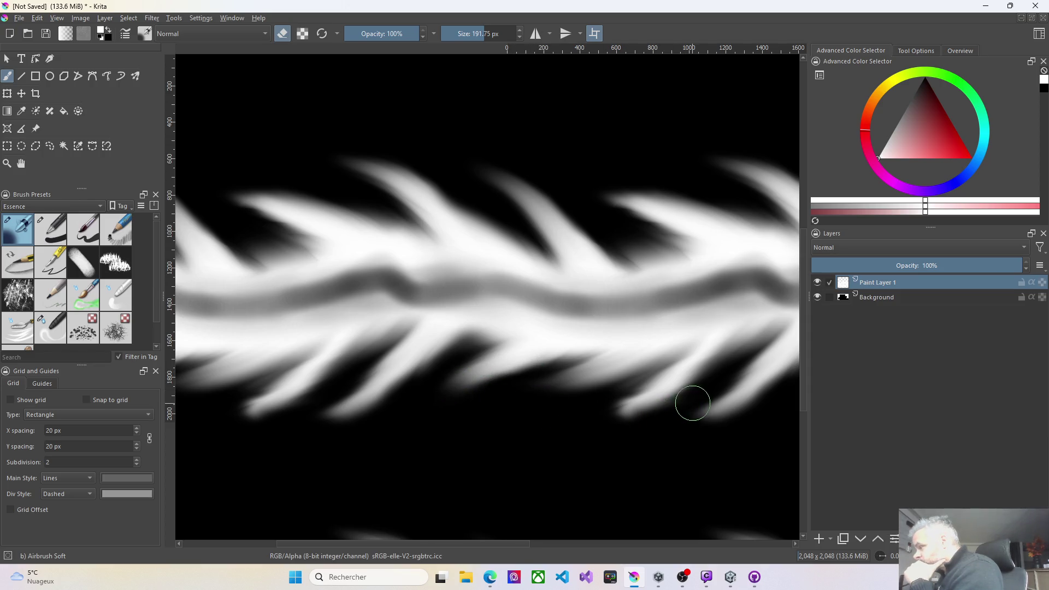
left_click_drag(691, 403, 594, 424)
mouse_move(670, 407)
left_mouse_down()
mouse_move(695, 399)
mouse_move(745, 421)
left_mouse_up()
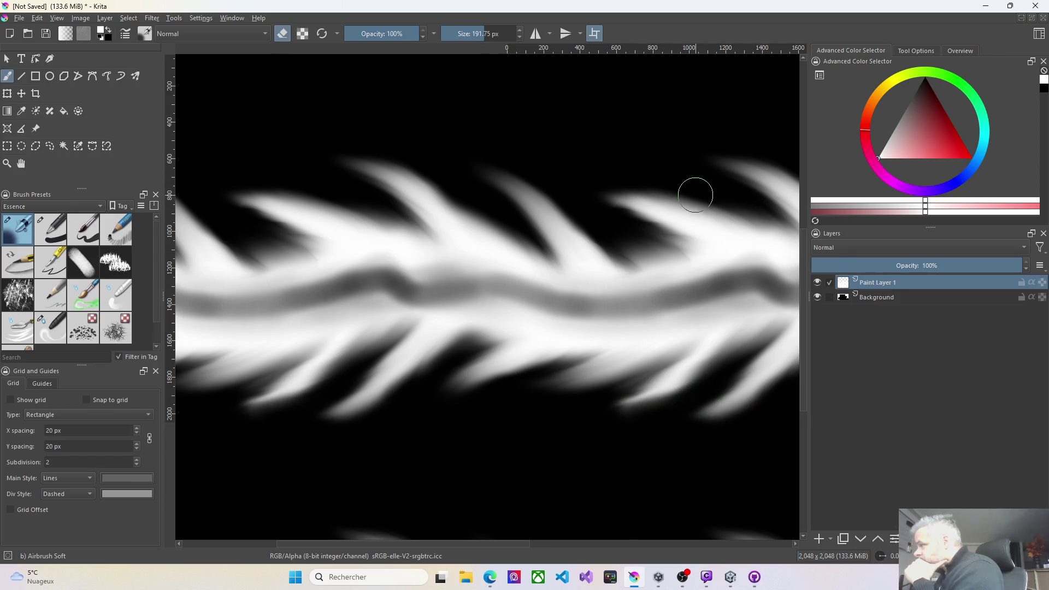
left_click_drag(676, 196, 747, 188)
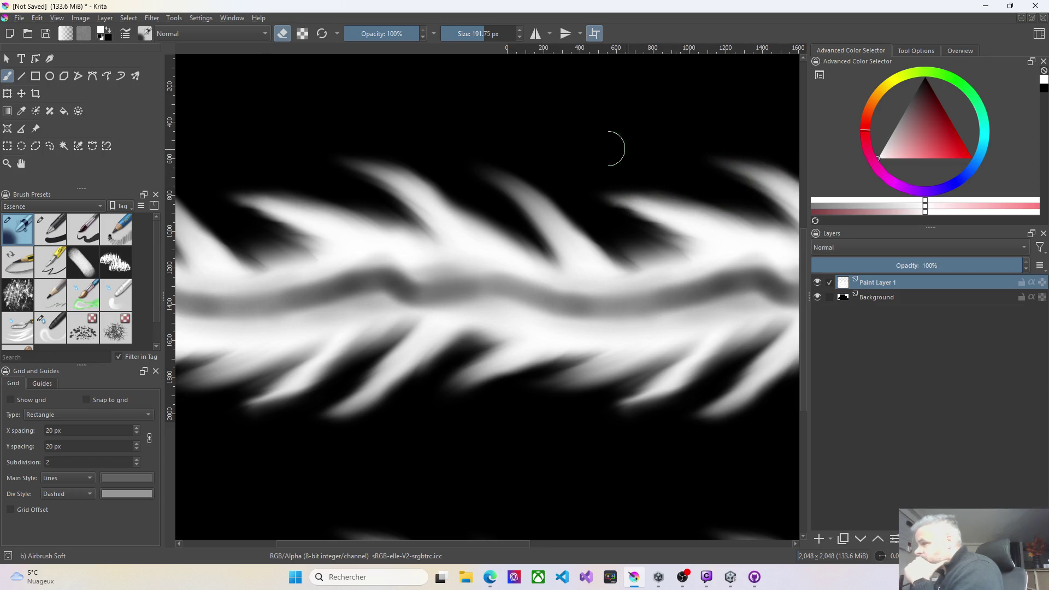
mouse_move(292, 192)
left_mouse_down()
mouse_move(239, 183)
mouse_move(328, 202)
mouse_move(248, 194)
left_mouse_up()
mouse_move(440, 184)
left_mouse_down()
mouse_move(410, 171)
mouse_move(426, 188)
mouse_move(389, 160)
left_mouse_up()
left_click_drag(437, 192, 321, 173)
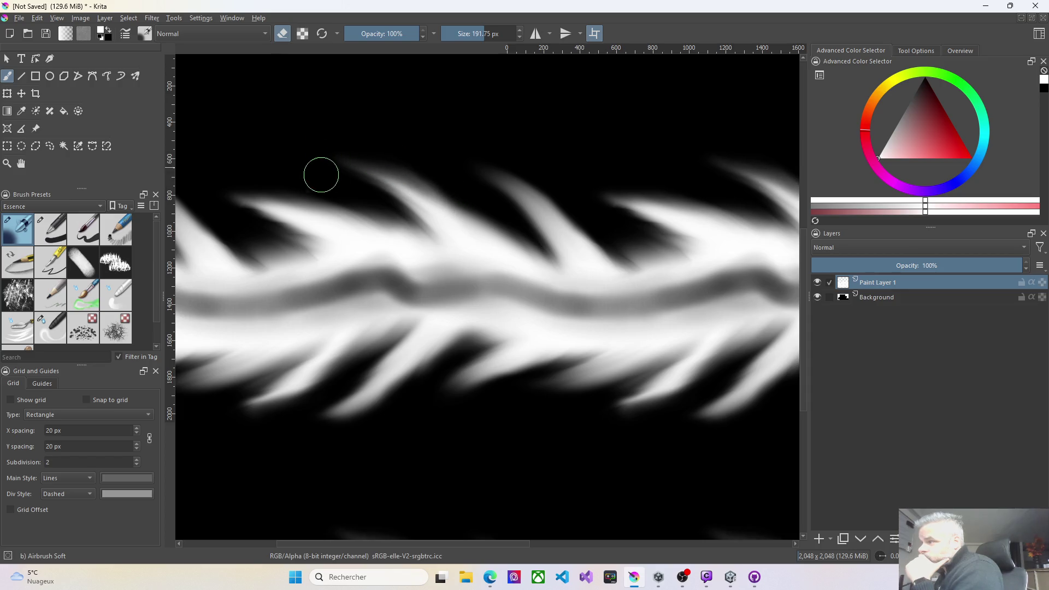
Deepen the dark centre line along the strand's full length, then load Blender Smear.
mouse_move(395, 293)
left_mouse_down()
mouse_move(443, 290)
mouse_move(331, 277)
mouse_move(411, 295)
left_mouse_up()
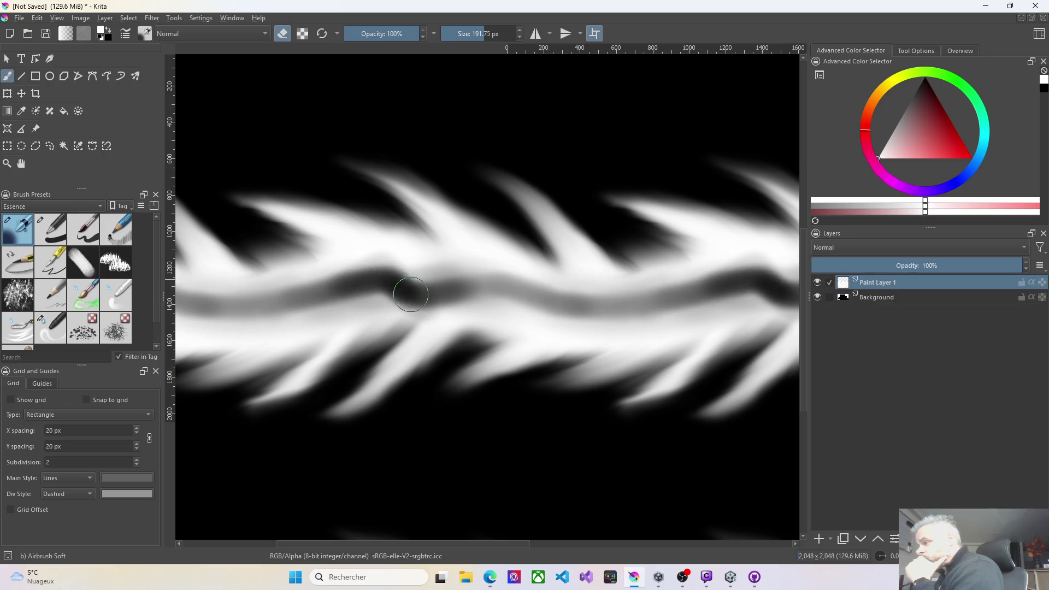
mouse_move(486, 293)
left_mouse_down()
mouse_move(525, 304)
mouse_move(703, 298)
left_mouse_up()
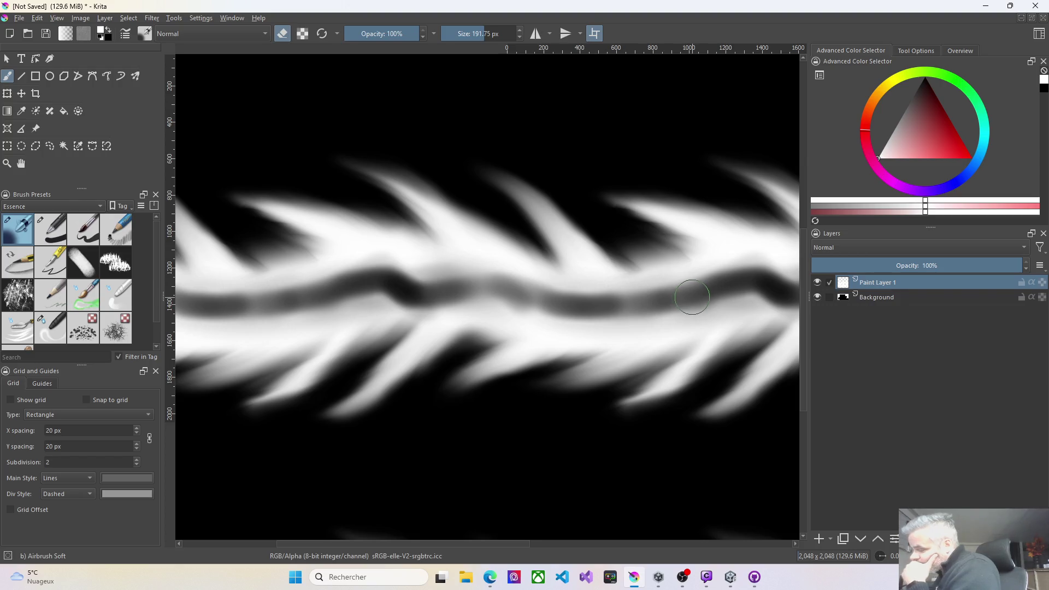
mouse_move(690, 297)
left_mouse_down()
mouse_move(748, 306)
mouse_move(696, 282)
mouse_move(615, 302)
left_mouse_up()
mouse_move(504, 282)
left_mouse_down()
mouse_move(555, 306)
mouse_move(607, 305)
left_mouse_up()
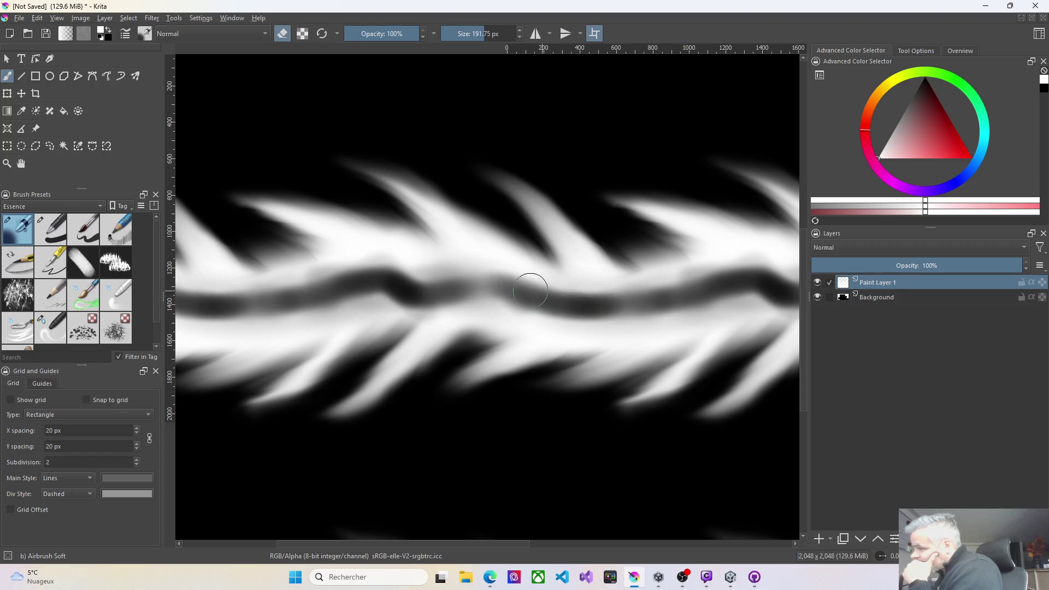
left_click_drag(279, 301, 312, 298)
mouse_move(468, 293)
left_mouse_down()
mouse_move(498, 285)
mouse_move(448, 274)
mouse_move(525, 296)
left_mouse_up()
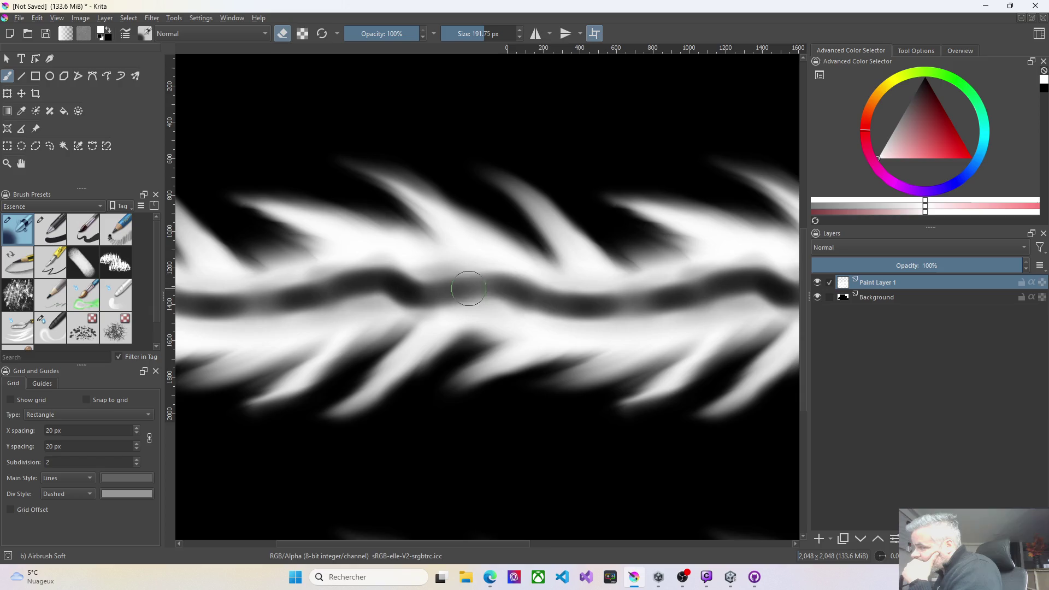
left_click_drag(637, 298, 737, 299)
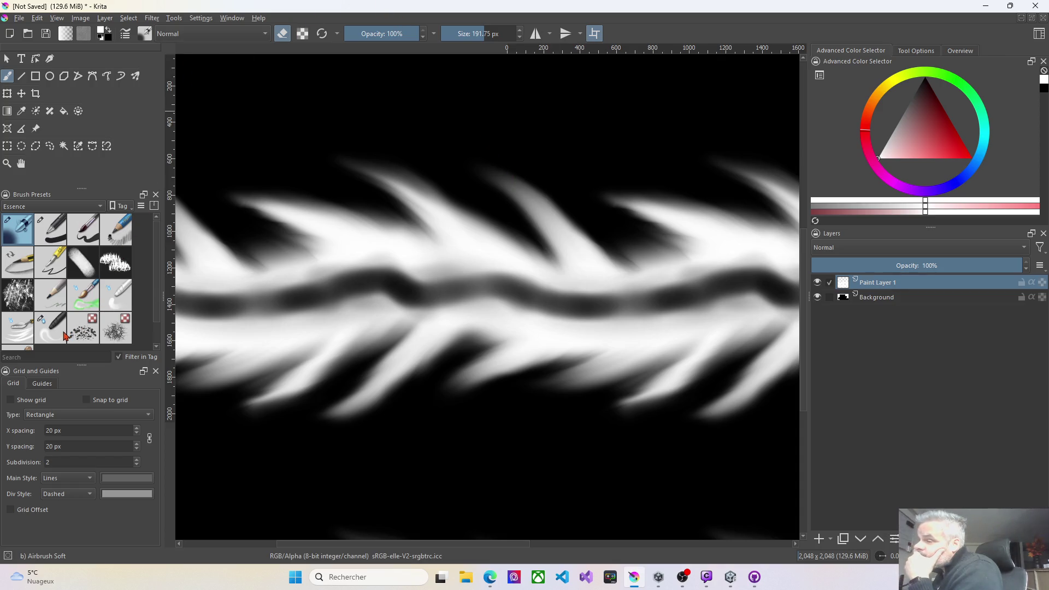
left_click(59, 335)
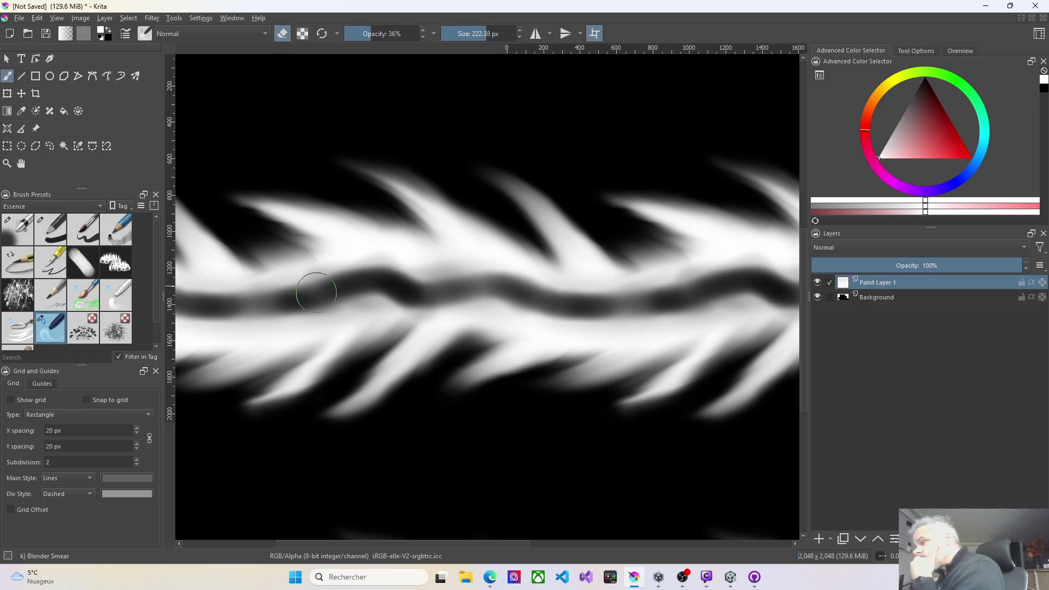
Smear the dark centre line rightward and back leftward, then return to Airbrush Soft.
mouse_move(317, 293)
left_mouse_down()
mouse_move(319, 305)
mouse_move(409, 293)
mouse_move(578, 304)
left_mouse_up()
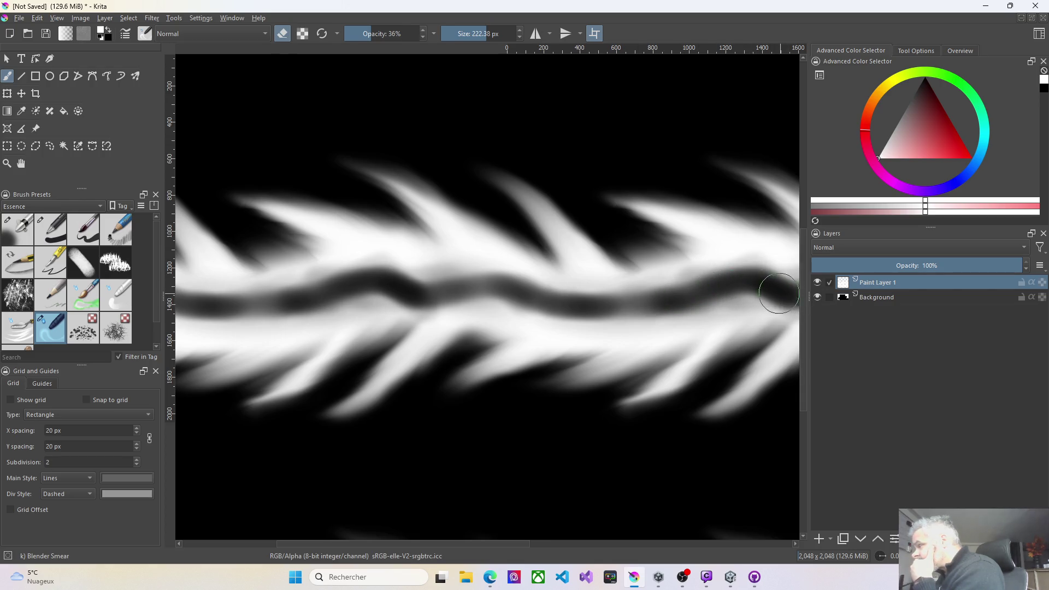
left_click_drag(746, 277, 684, 291)
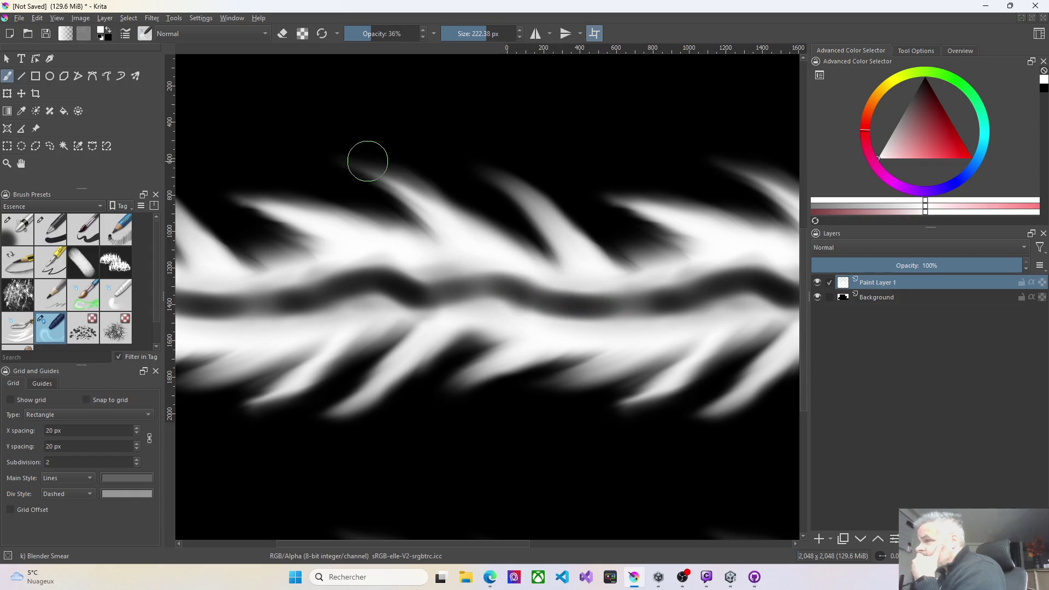
left_click(35, 225)
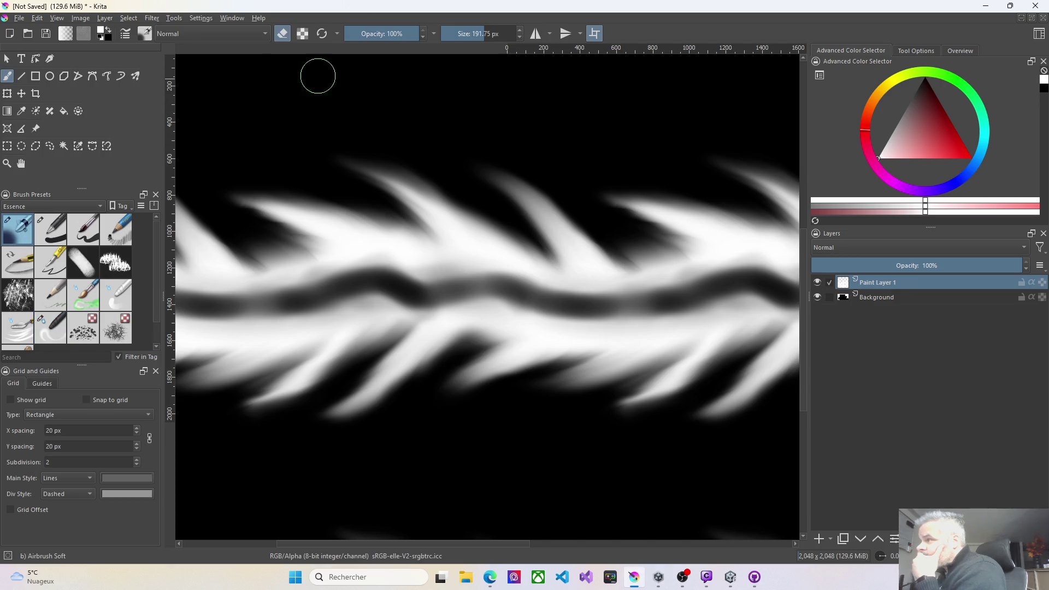
Lower the brush opacity to about 42% with the toolbar slider.
left_click_drag(390, 33, 377, 37)
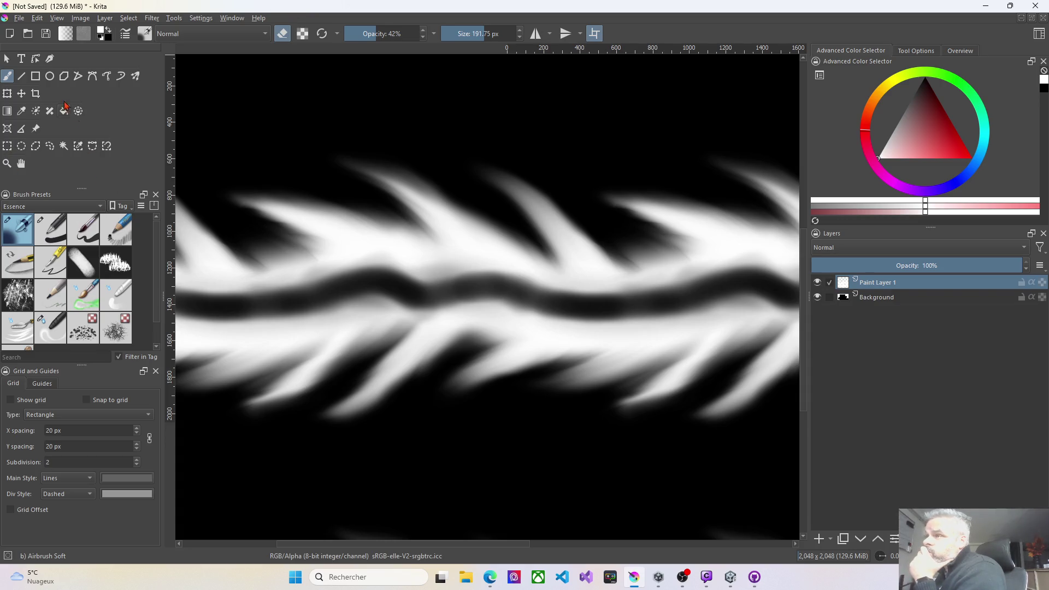
Open Save As in Documents > Krita and enter BeamTrail04 as a .kra file name.
left_click(20, 19)
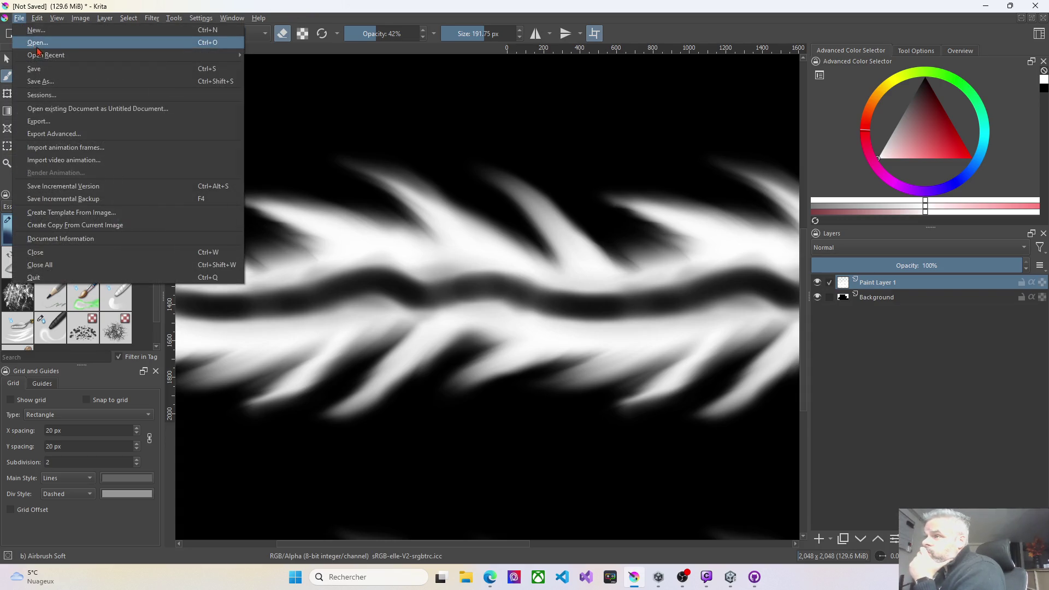
left_click(48, 75)
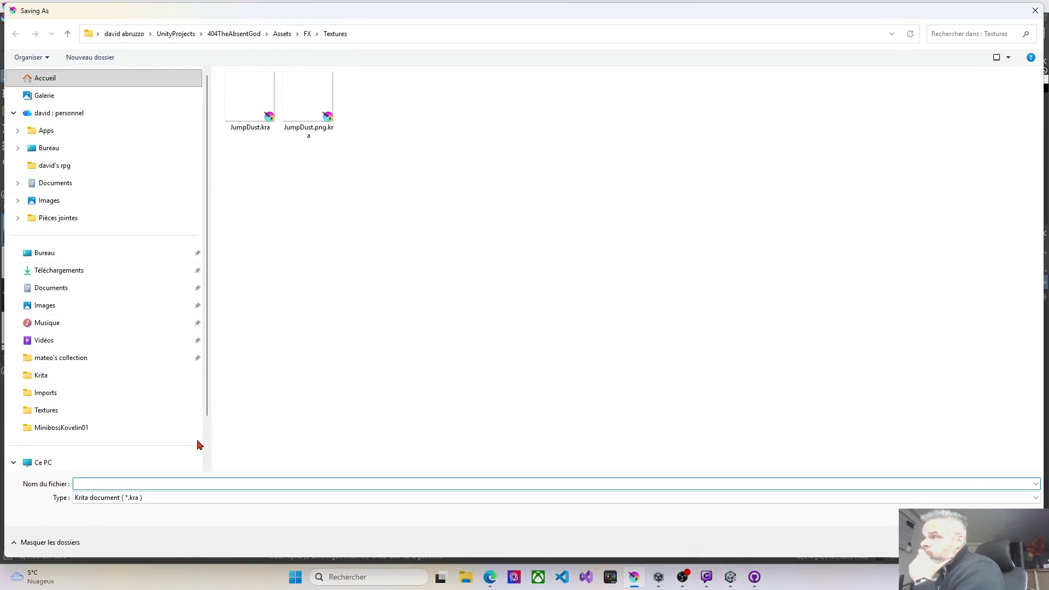
left_click(159, 497)
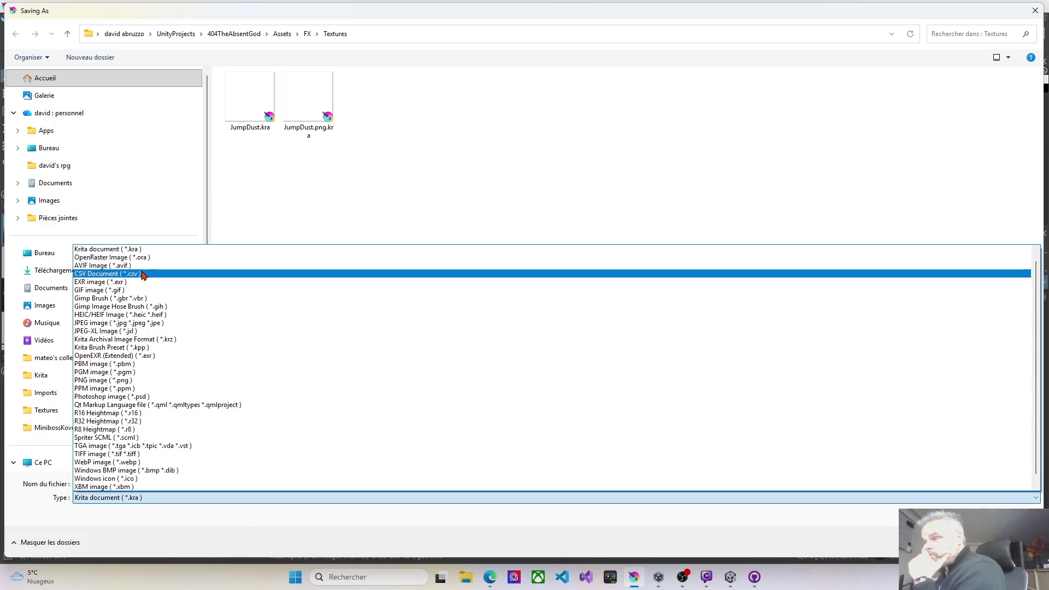
left_click(369, 166)
left_click(63, 377)
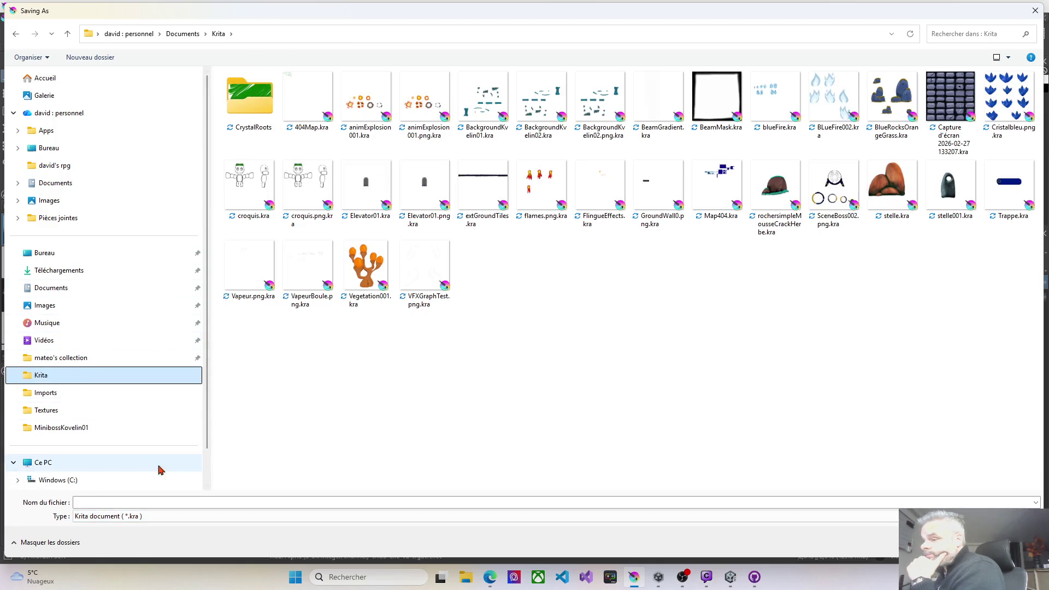
left_click(145, 501)
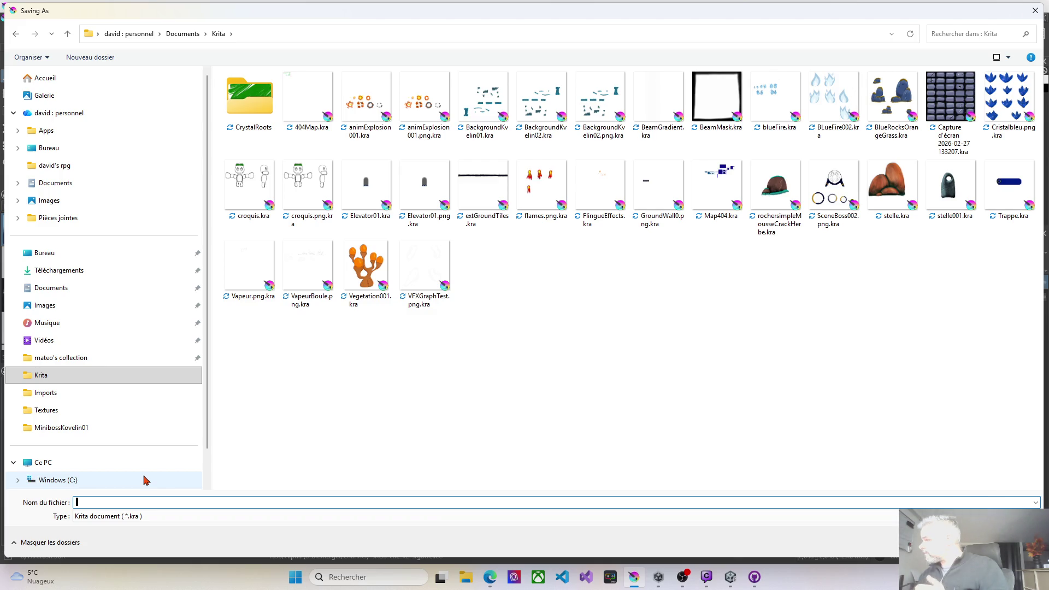
type("Beam")
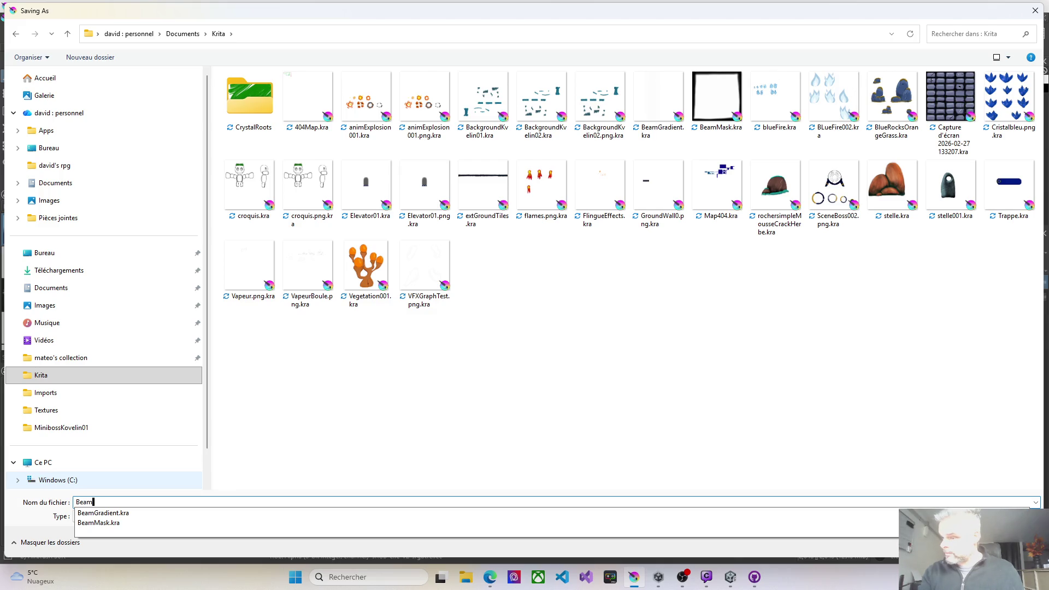
type("Trail04")
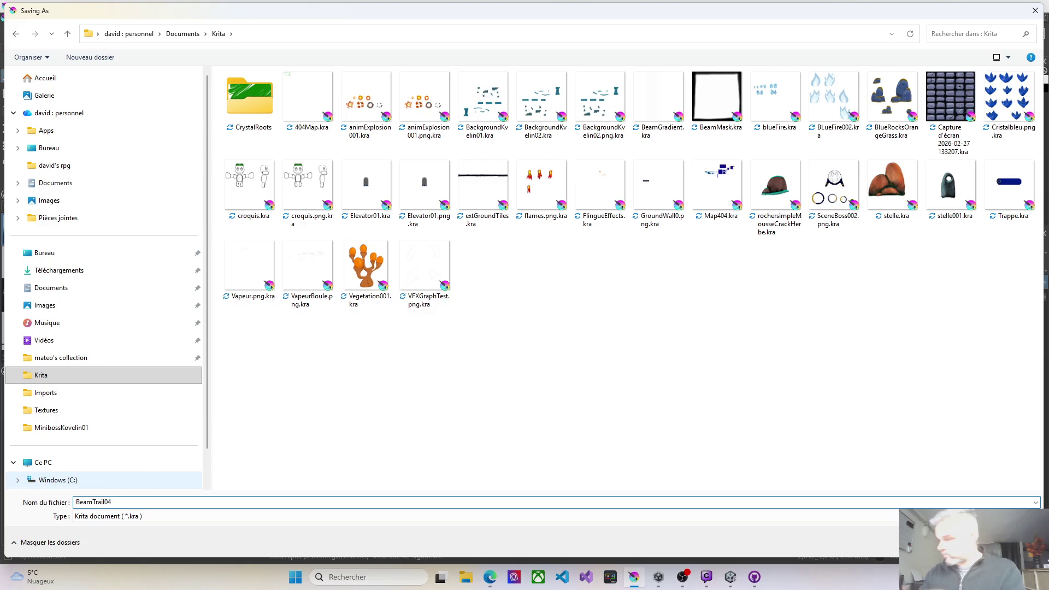
left_click(732, 582)
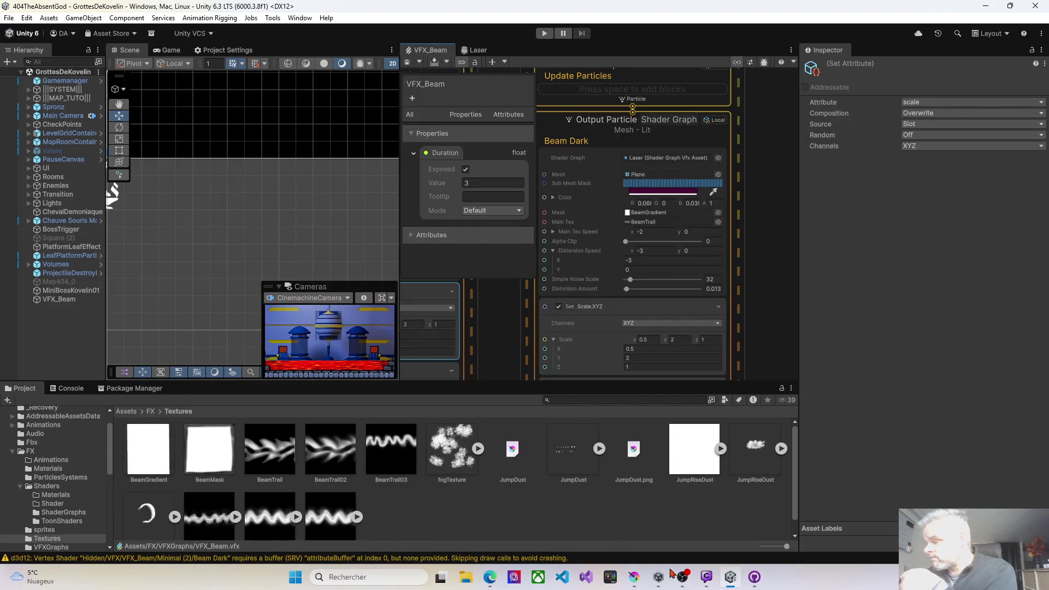
left_click(731, 582)
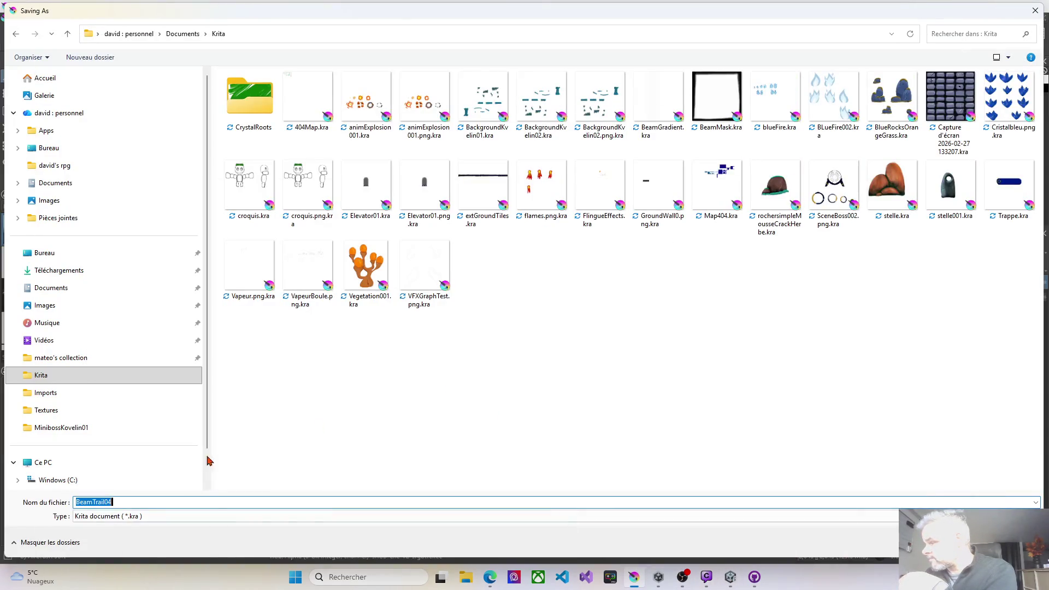
Save BeamTrail04.kra, then prepare a PNG copy in the Unity Textures folder.
key("Return")
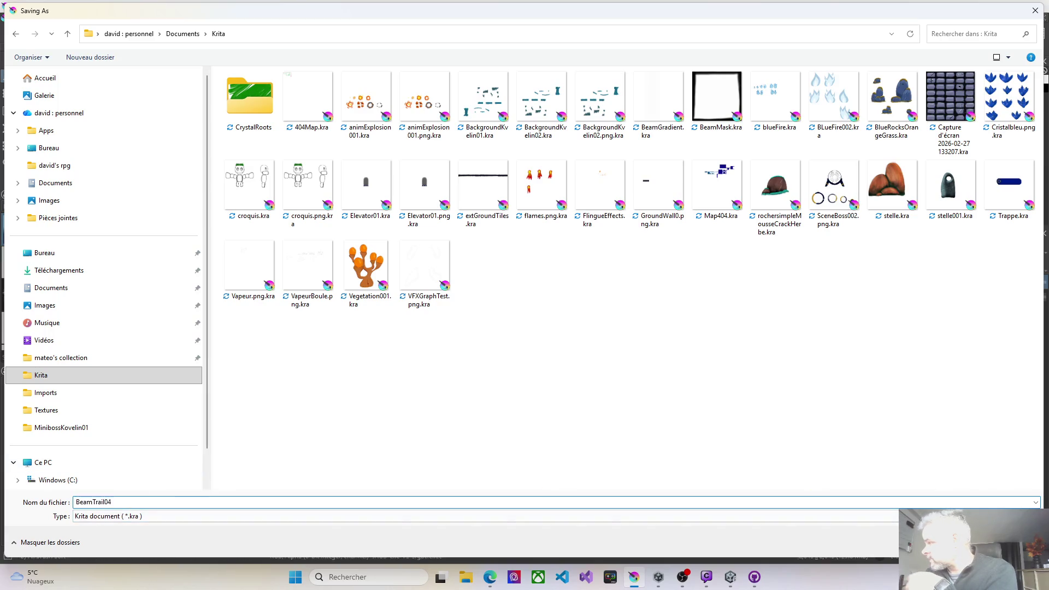
left_click(19, 18)
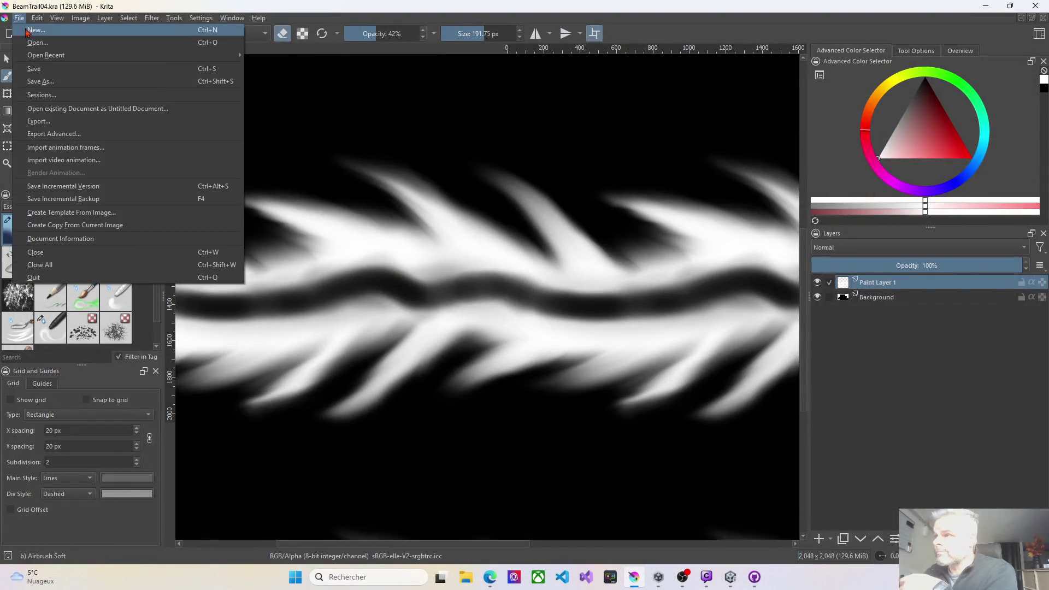
left_click(39, 82)
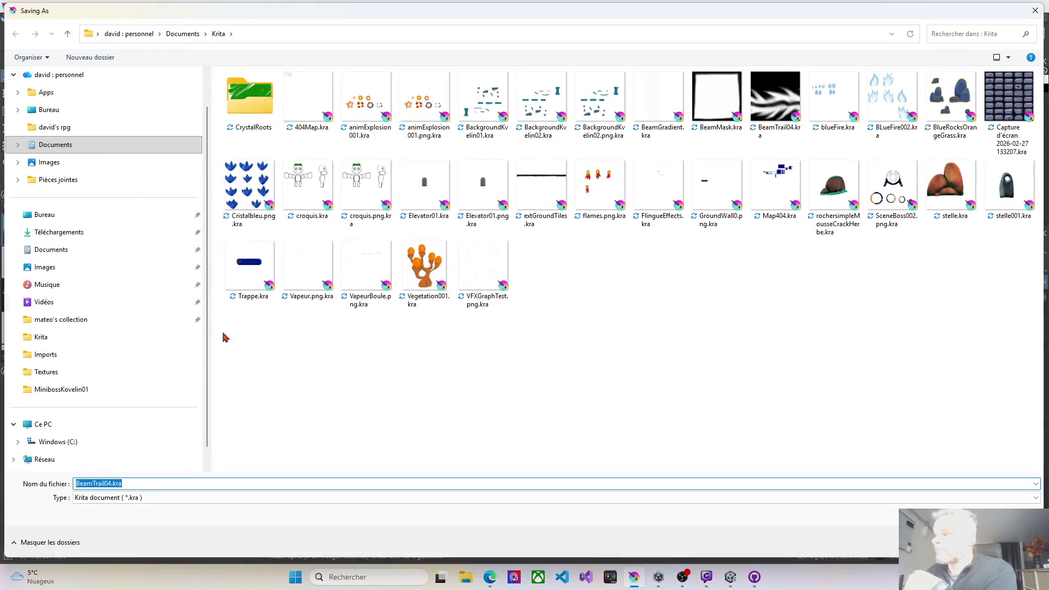
left_click(51, 376)
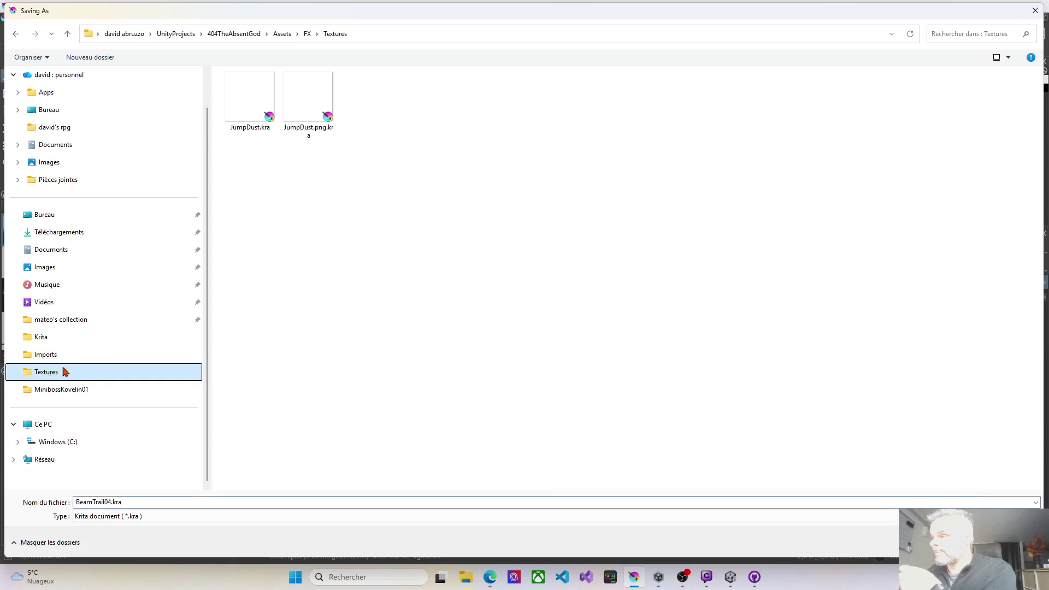
left_click(131, 517)
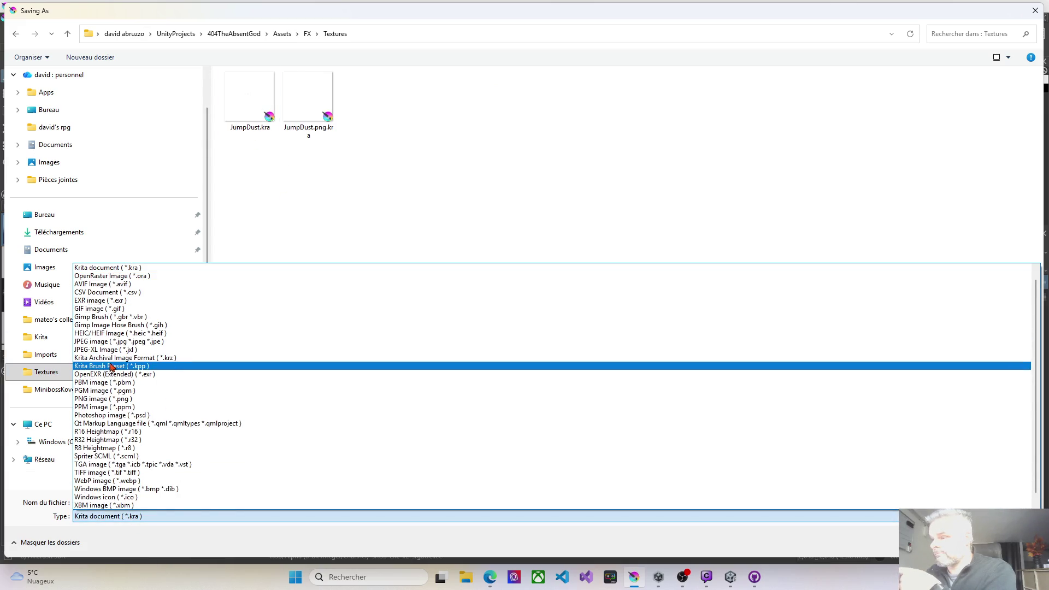
left_click(139, 403)
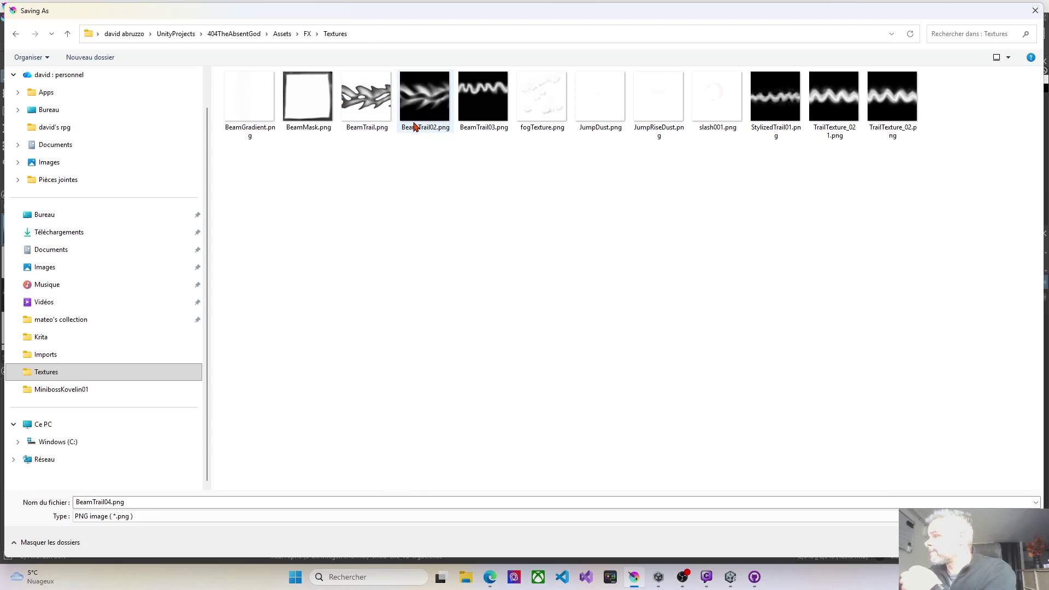
left_click(1036, 11)
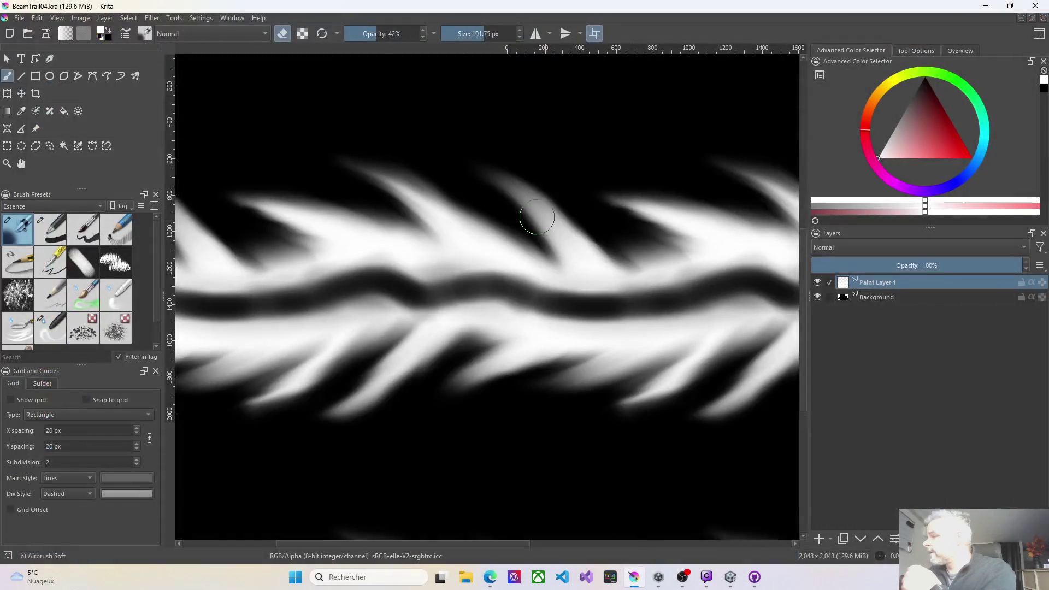
left_click(818, 298)
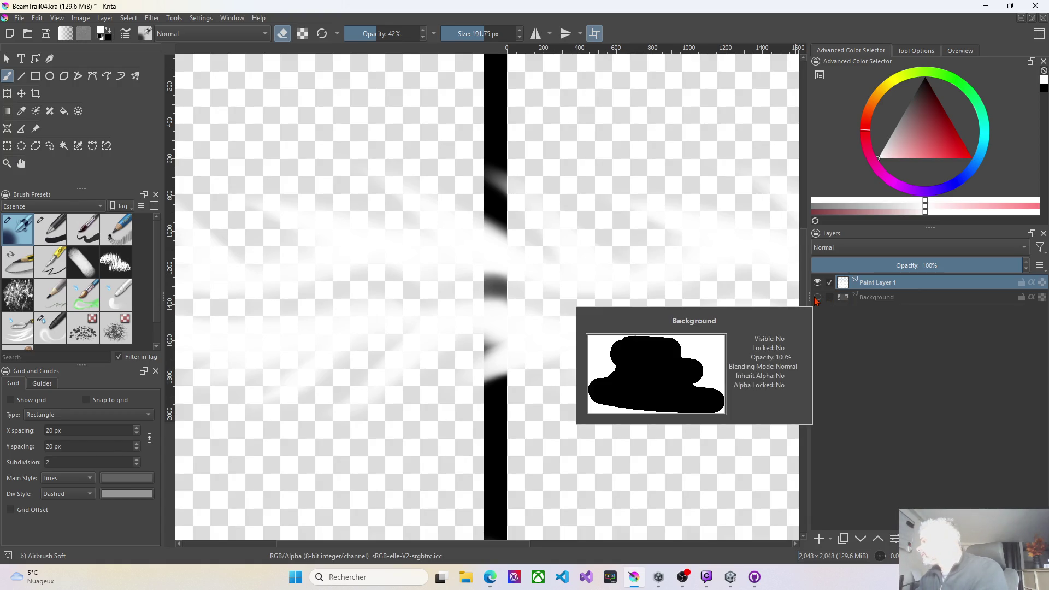
left_click(818, 298)
left_click(818, 298)
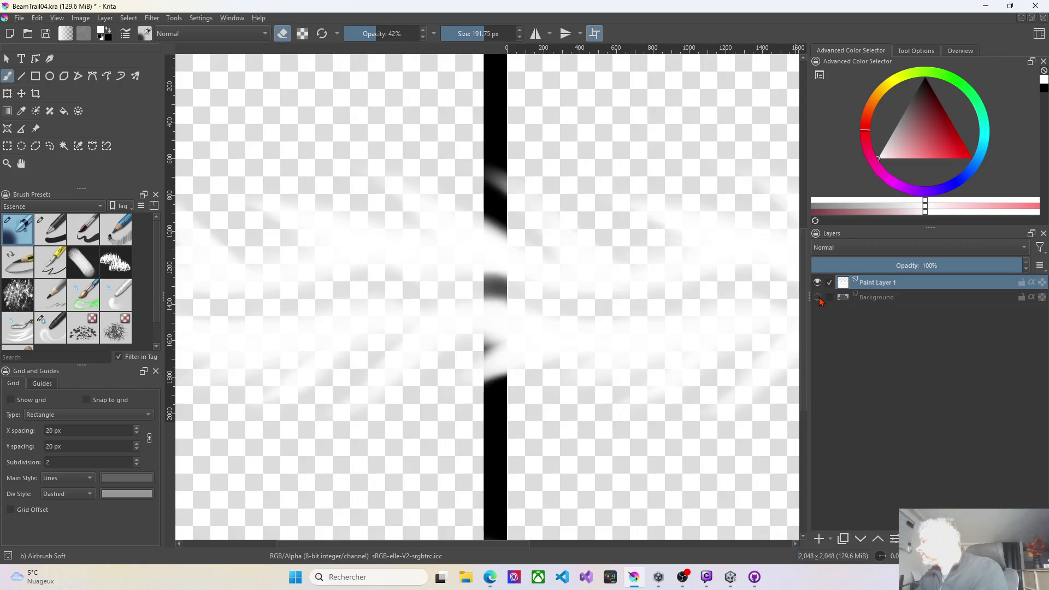
left_click(869, 300)
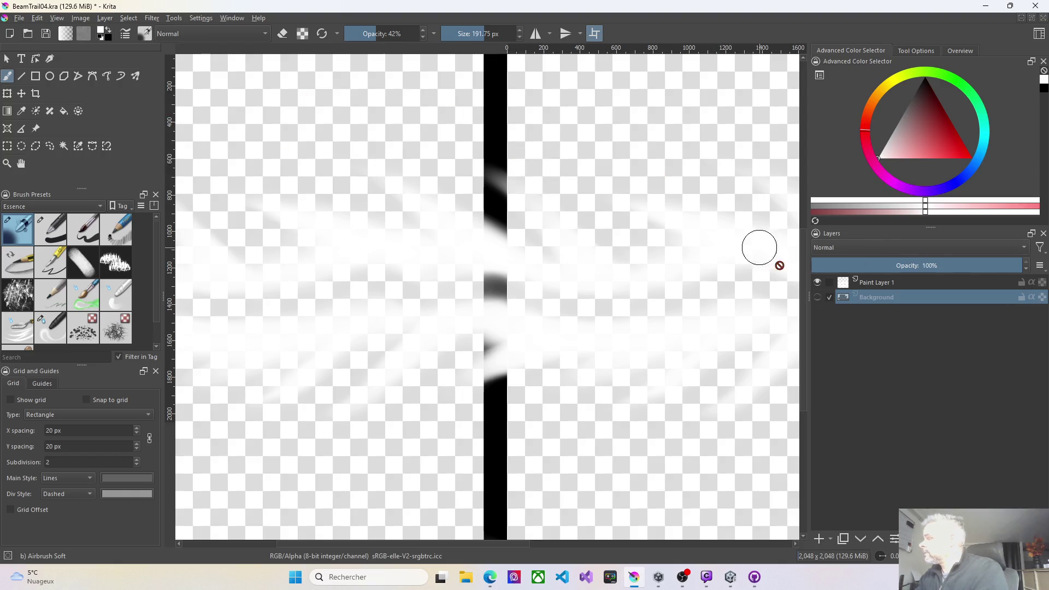
left_click(817, 296)
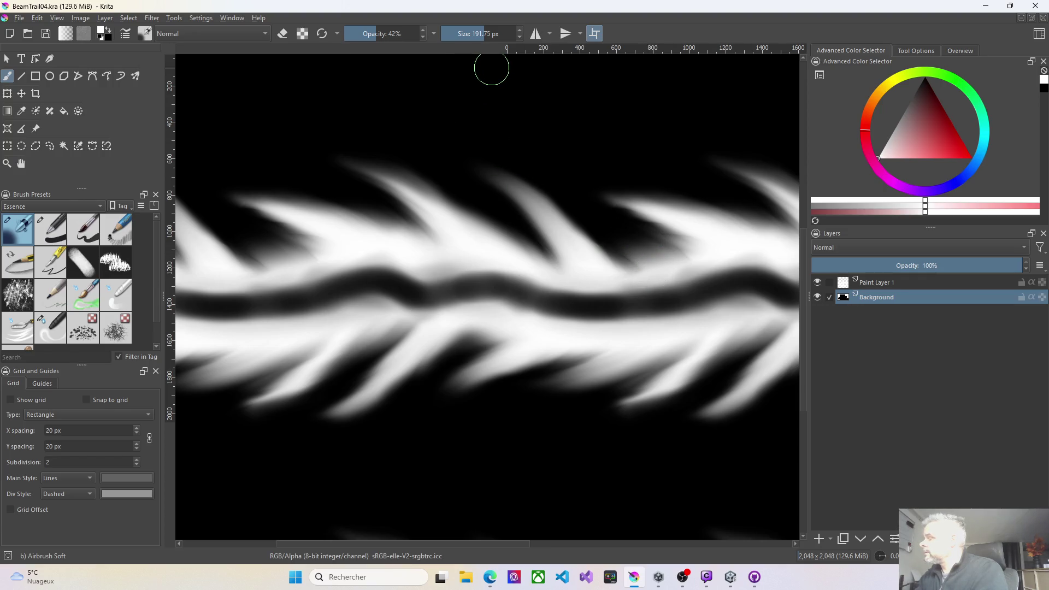
left_click_drag(493, 68, 497, 237)
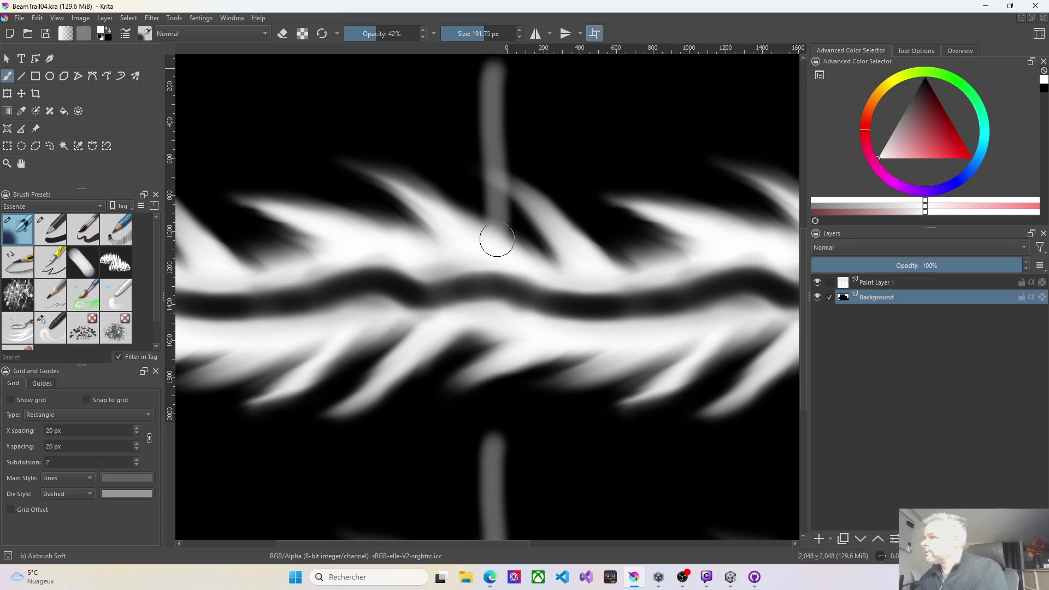
left_click(496, 237, "ctrl")
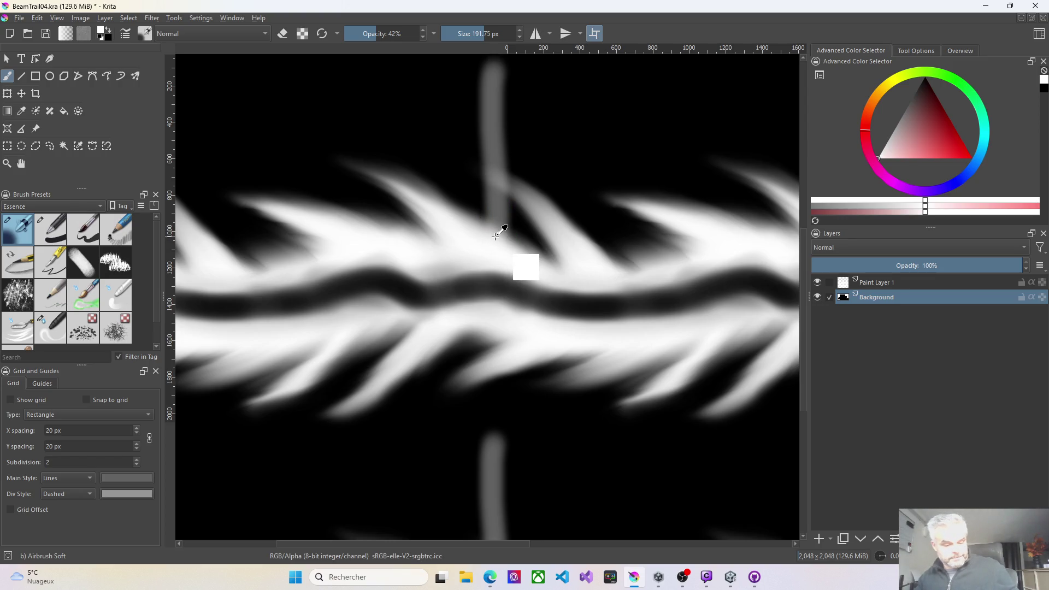
key("ctrl+z")
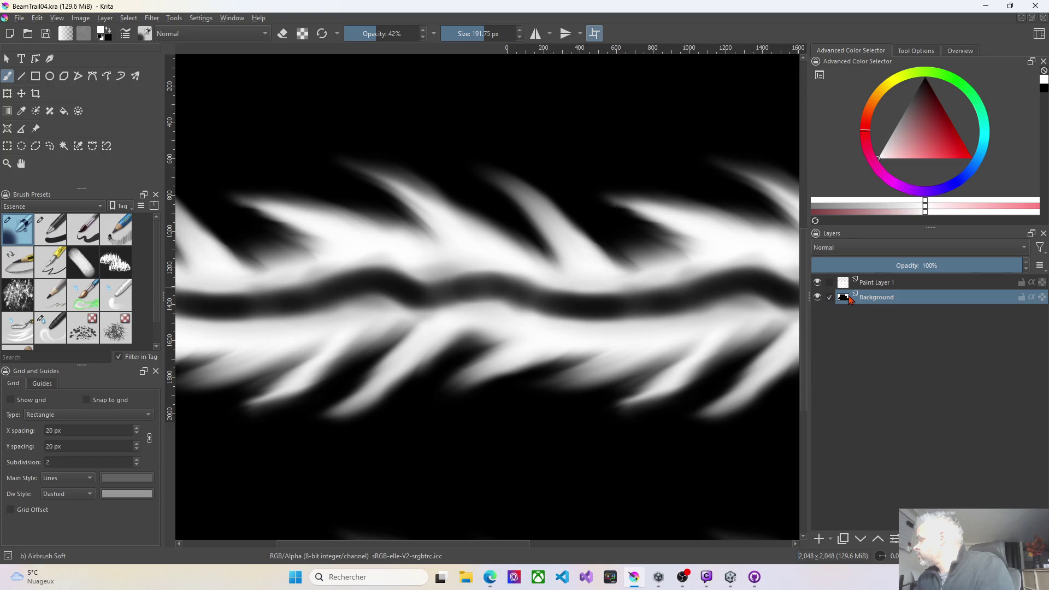
left_click(818, 297)
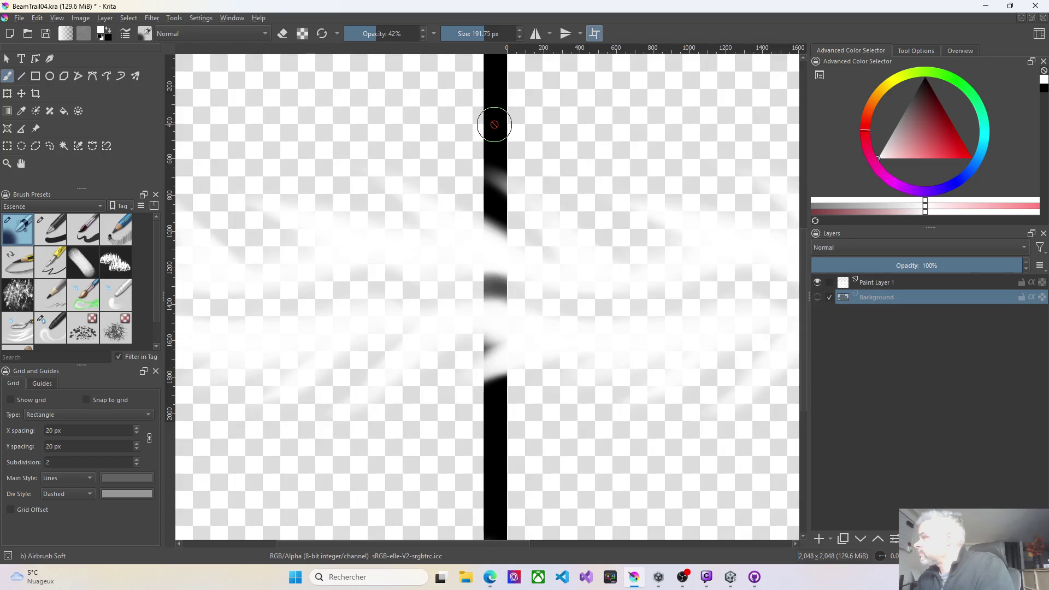
left_click(877, 284)
Paint a white stroke over the dark seam bar near the top, then undo it.
mouse_move(428, 96)
left_mouse_down()
mouse_move(579, 106)
mouse_move(475, 80)
mouse_move(529, 77)
mouse_move(475, 57)
mouse_move(495, 77)
mouse_move(466, 97)
mouse_move(509, 96)
mouse_move(476, 73)
mouse_move(507, 133)
mouse_move(492, 280)
mouse_move(496, 375)
left_mouse_up()
key("ctrl+z")
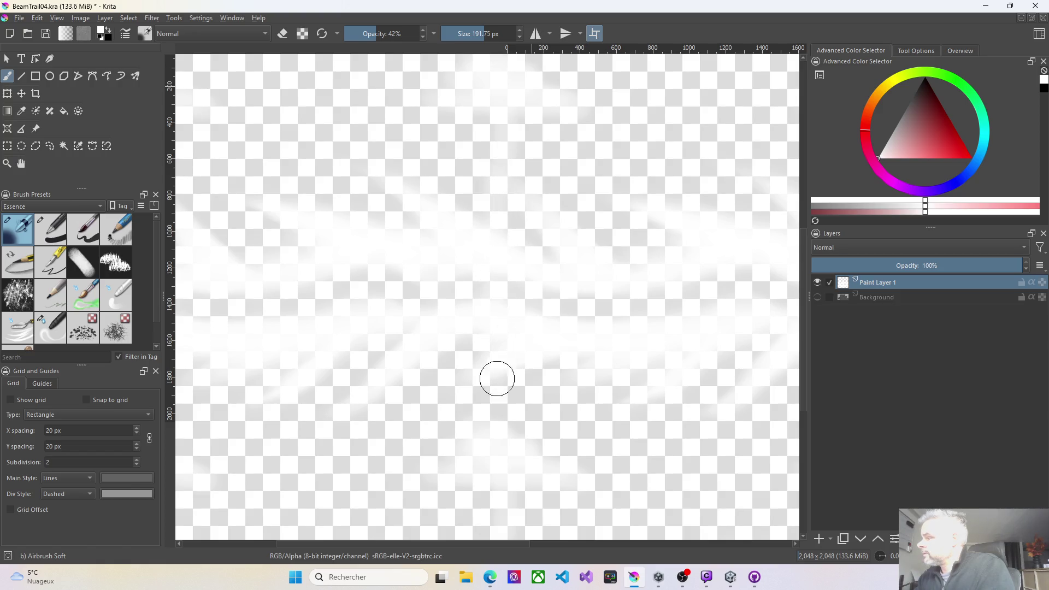
key("ctrl+z")
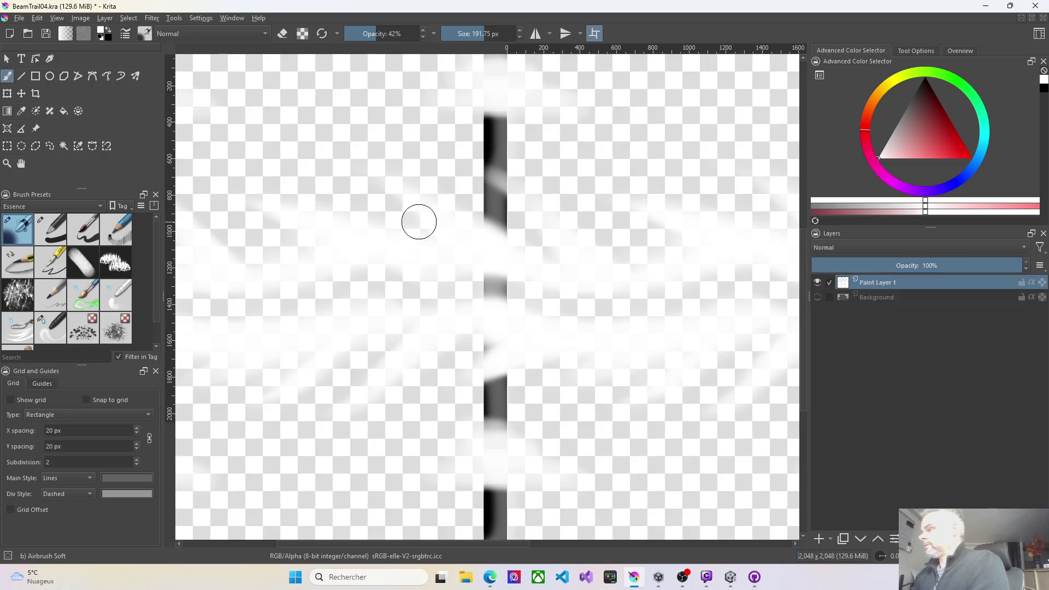
Pan the wrap-around view and select the Background layer.
left_click_drag(419, 221, 642, 223)
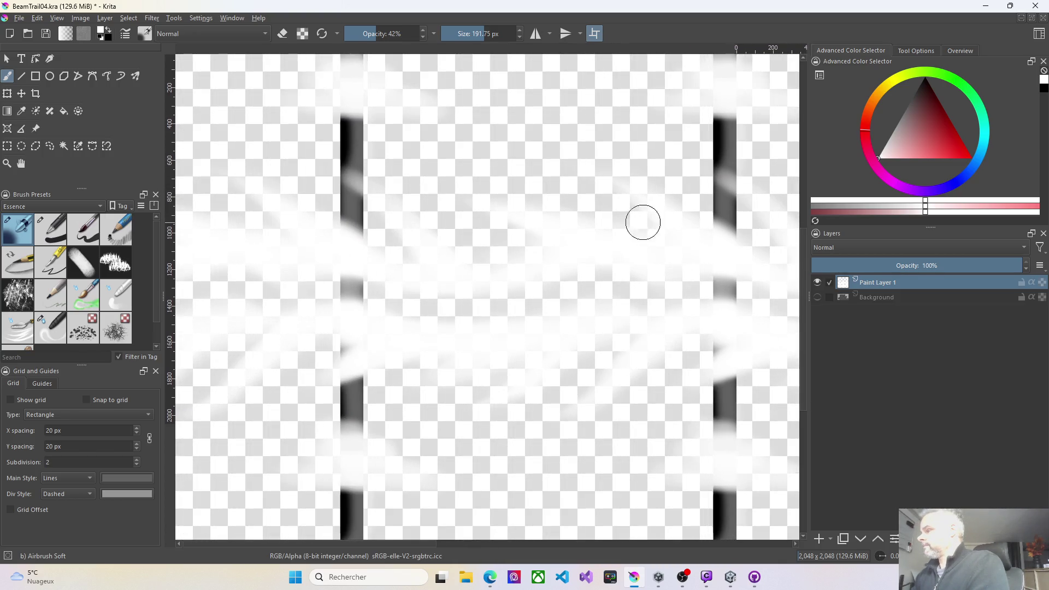
scroll(584, 294, "down", 5)
scroll(525, 274, "up", 3)
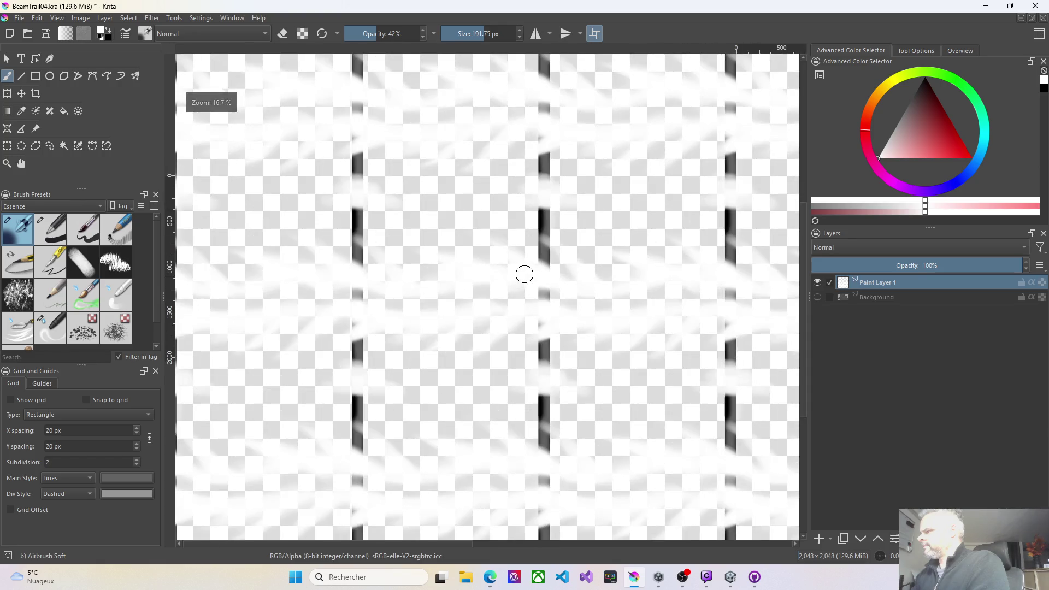
scroll(524, 273, "up", 2)
scroll(483, 221, "up", 2)
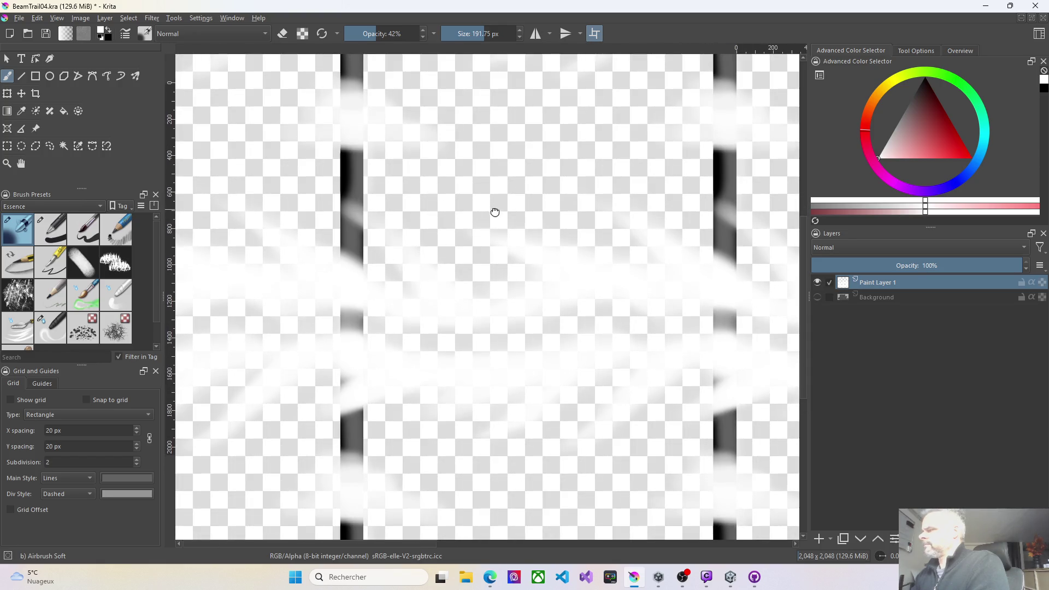
left_click(871, 299)
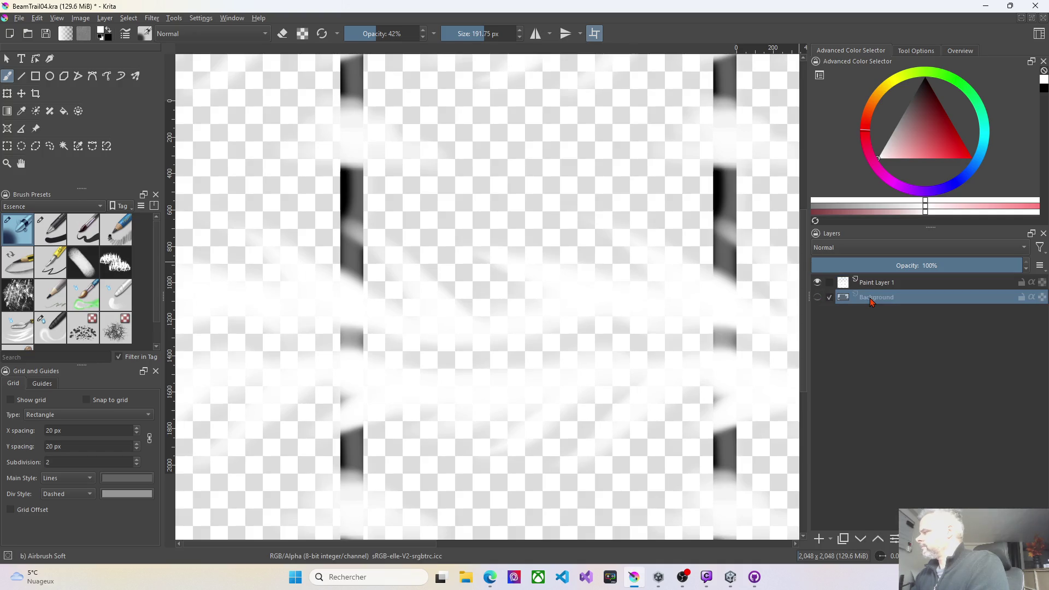
Delete the Background layer and turn off the wrap-around tiled view.
key("shift+Delete")
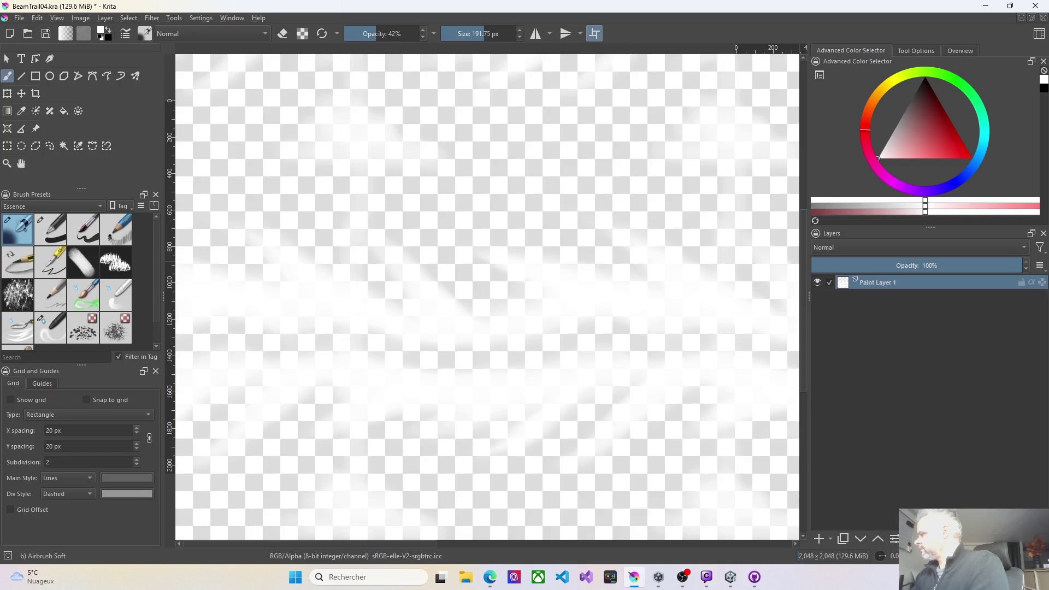
mouse_move(414, 232)
left_mouse_down()
mouse_move(481, 201)
mouse_move(511, 107)
mouse_move(499, 175)
left_mouse_up()
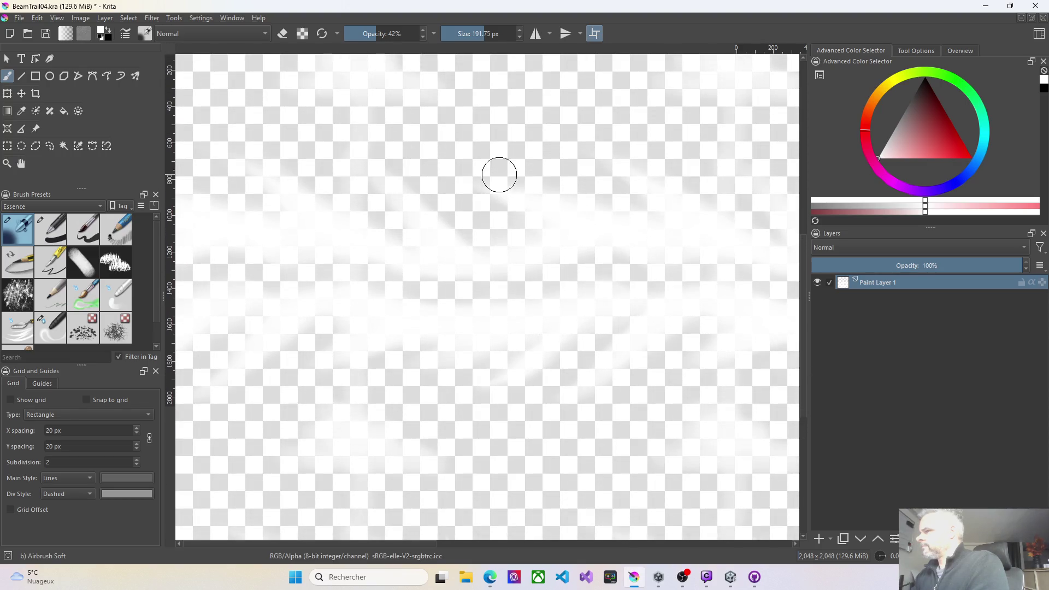
key("shift+BackSpace")
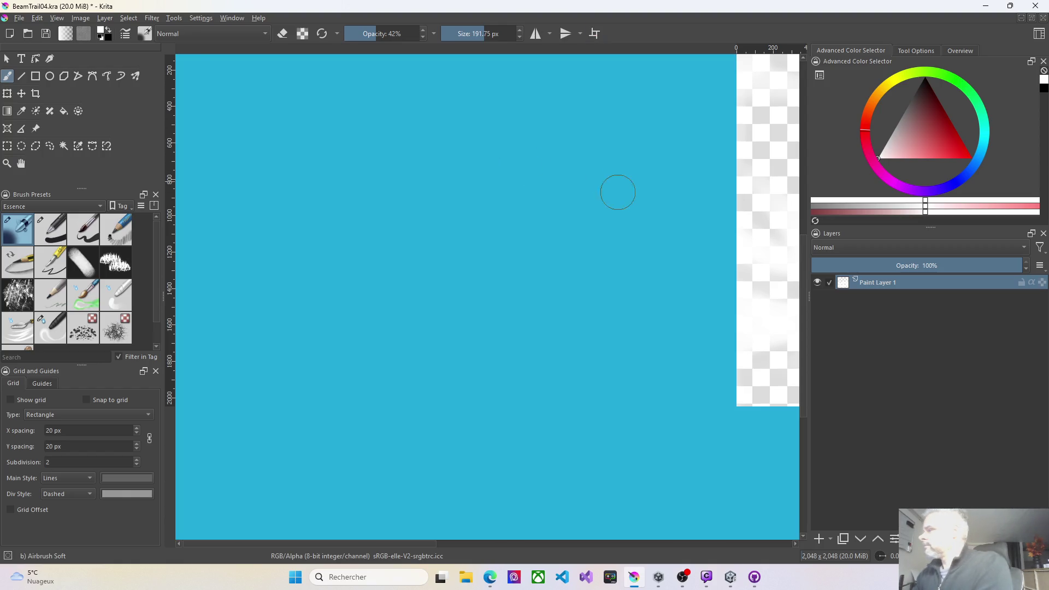
left_click_drag(619, 190, 565, 244)
Zoom out to see the canvas and move the beam strokes upward.
scroll(565, 244, "down", 2)
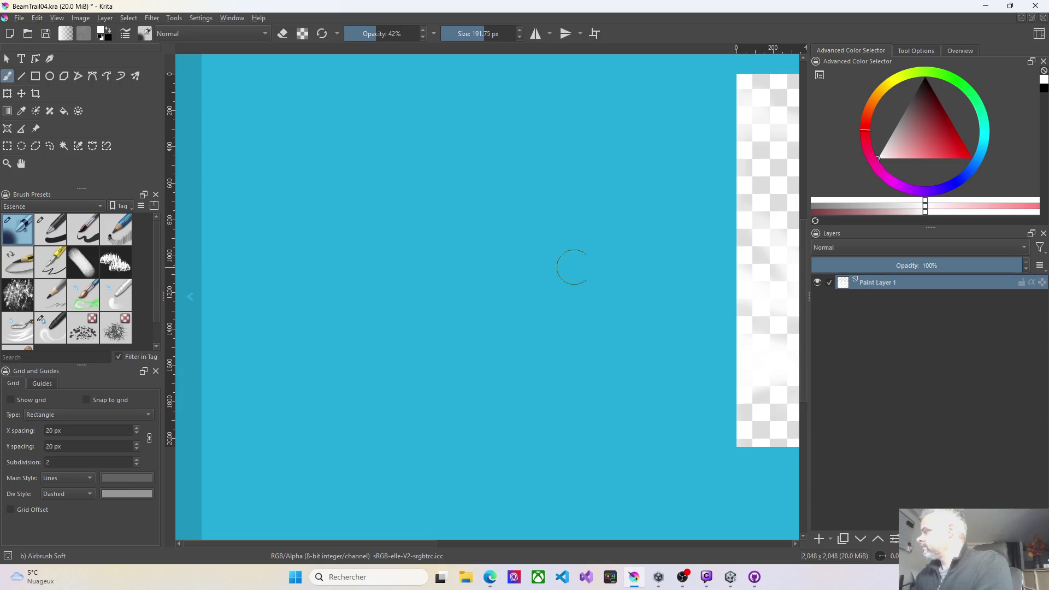
scroll(681, 246, "down", 1)
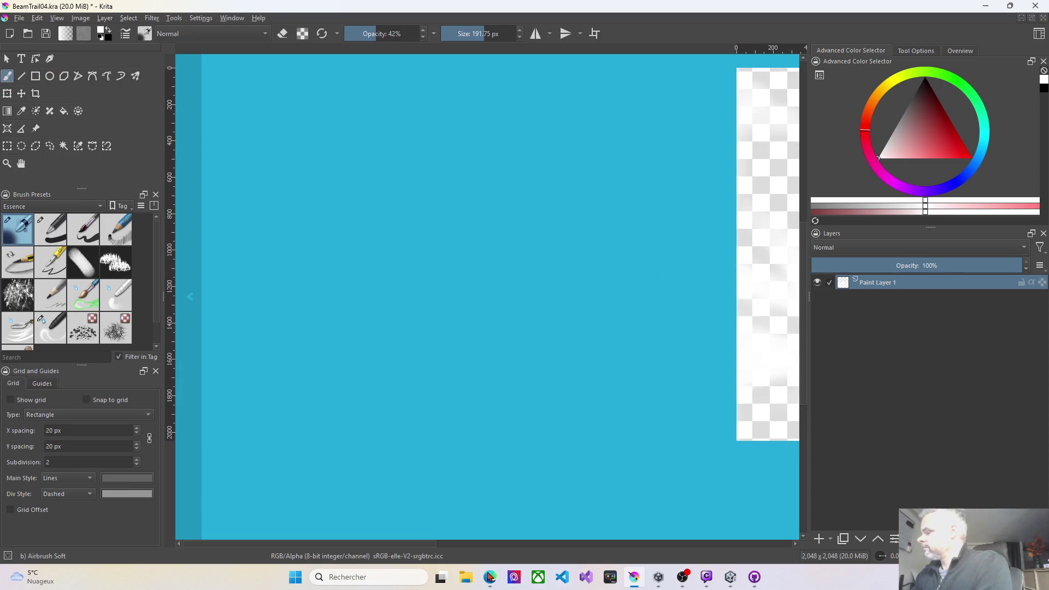
left_click_drag(407, 544, 584, 552)
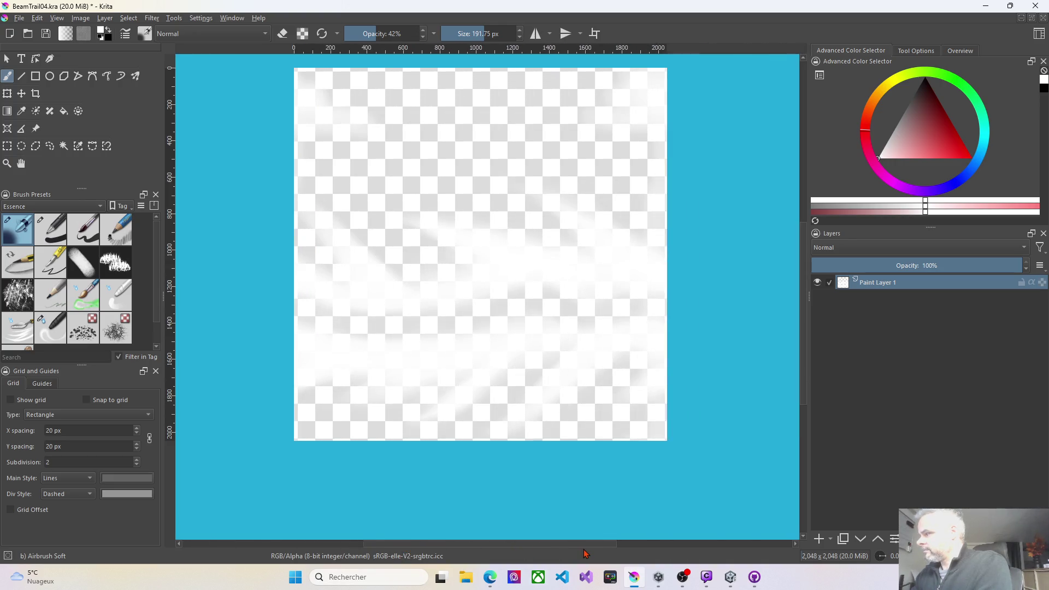
left_click(21, 93)
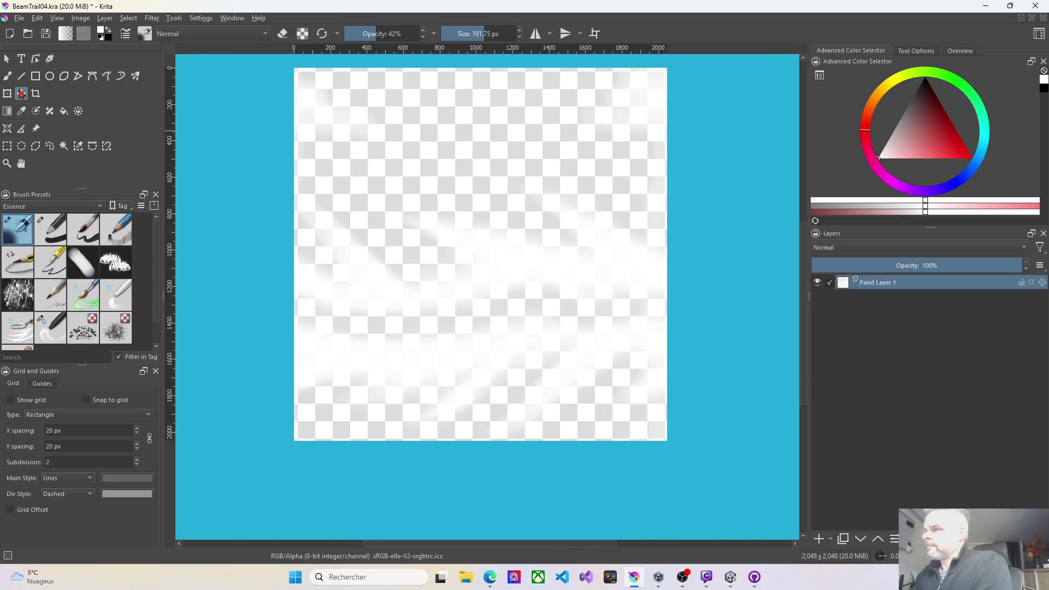
mouse_move(478, 316)
left_mouse_down()
mouse_move(478, 227)
mouse_move(478, 239)
left_mouse_up()
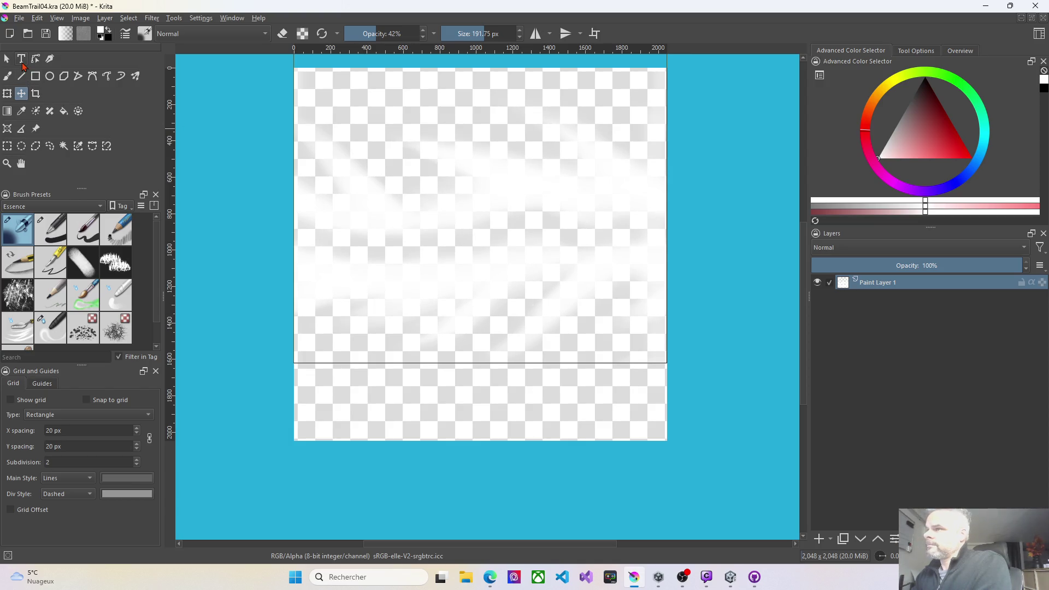
Save the document, then start Save As into the Unity Assets/FX/Textures folder.
left_click(20, 18)
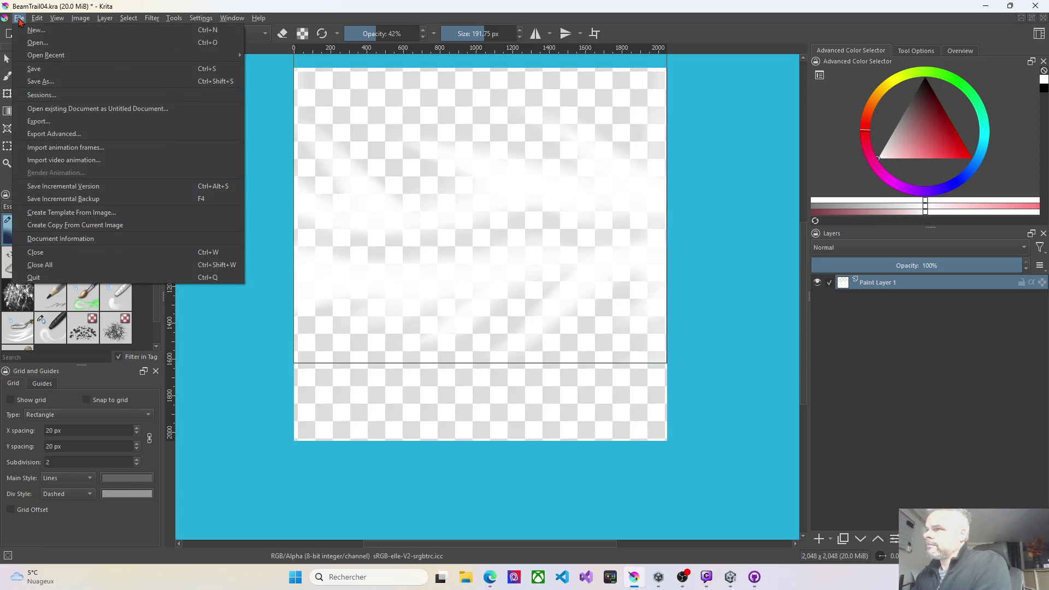
left_click(40, 68)
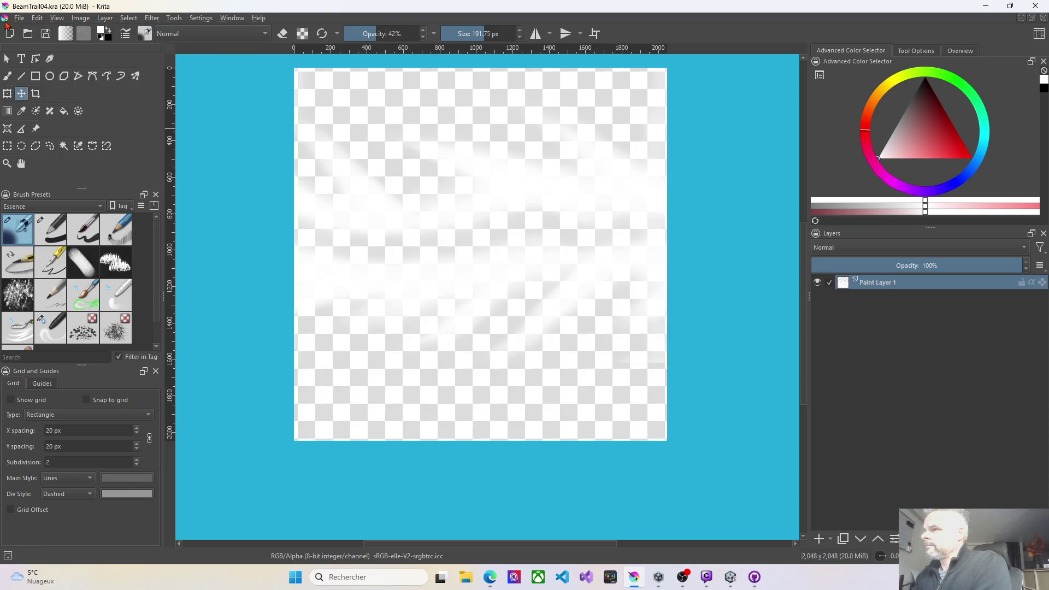
left_click(20, 19)
left_click(39, 81)
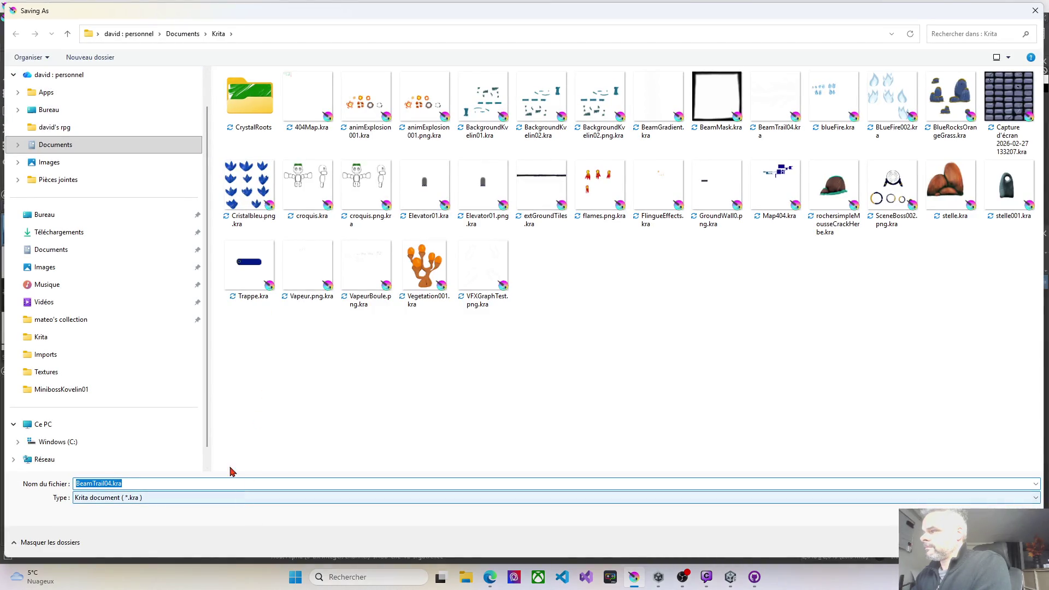
left_click(60, 372)
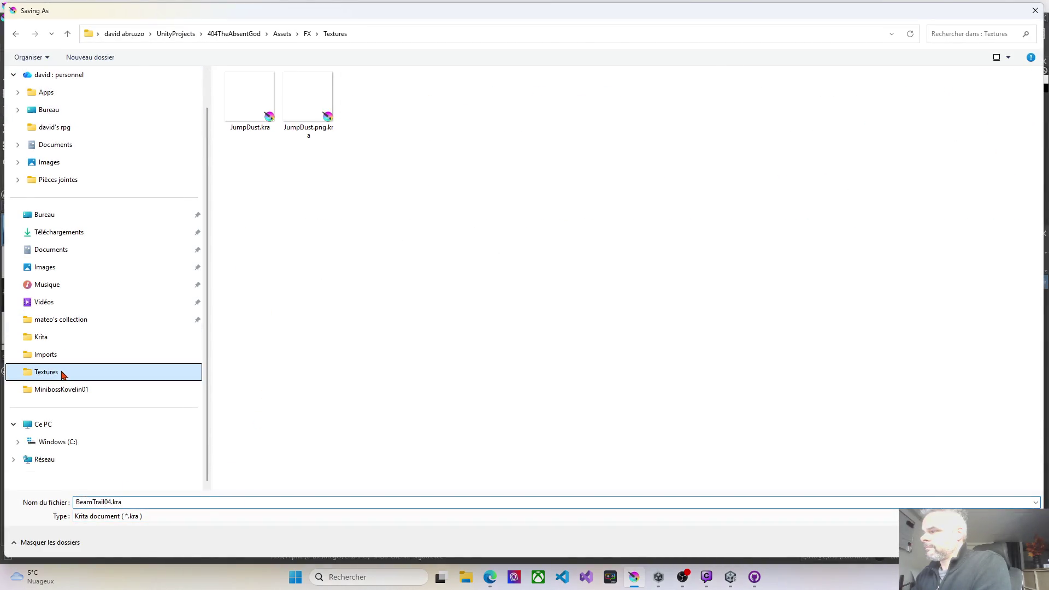
left_click(110, 516)
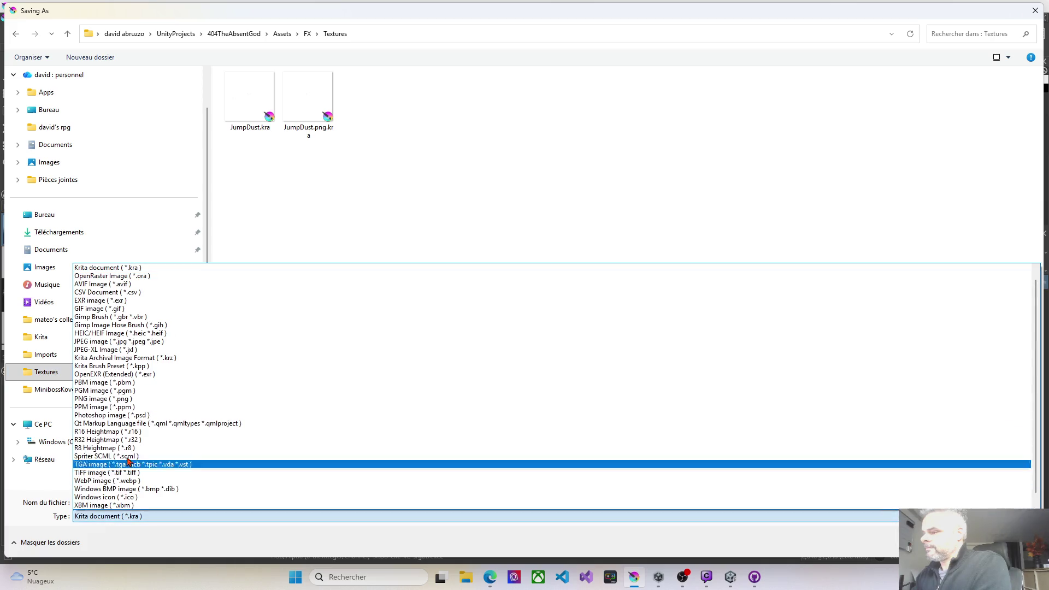
left_click(126, 391)
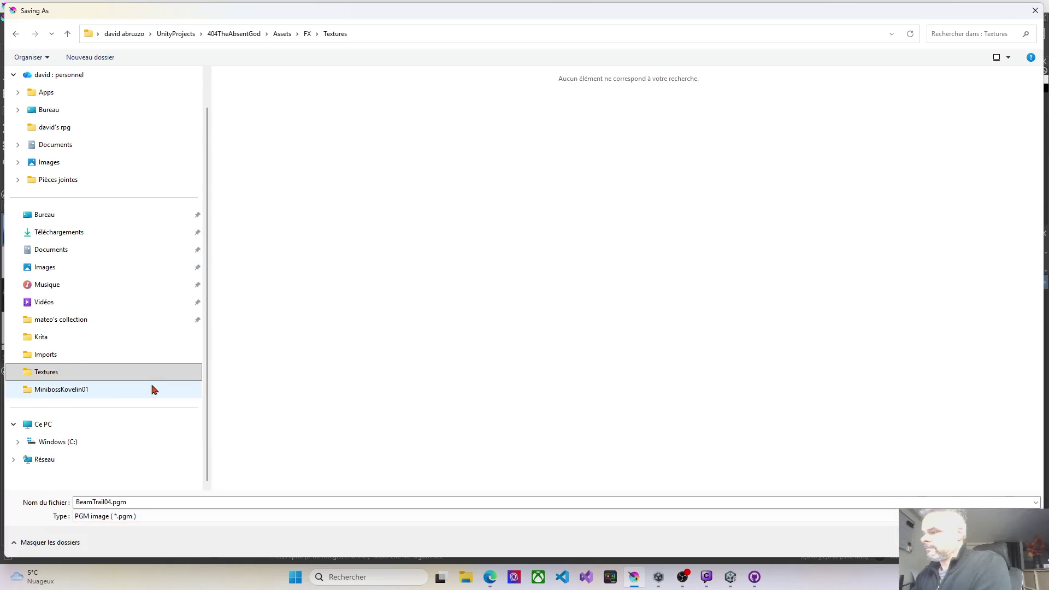
Set the type to PNG image and save BeamTrail04.png, accepting the PNG options.
double_click(112, 501)
left_click(134, 501)
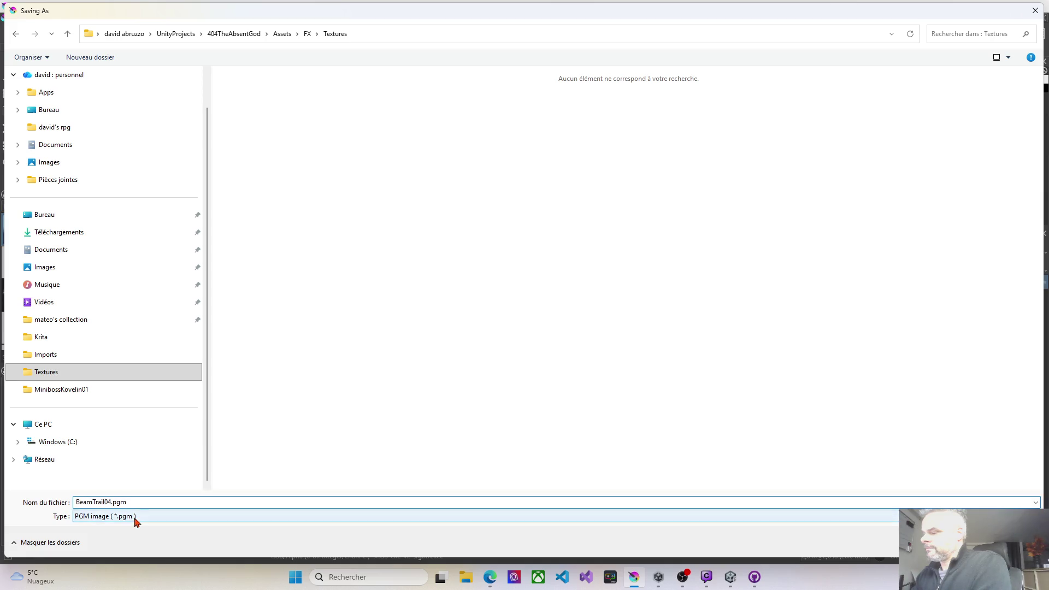
left_click(135, 522)
left_click(127, 391)
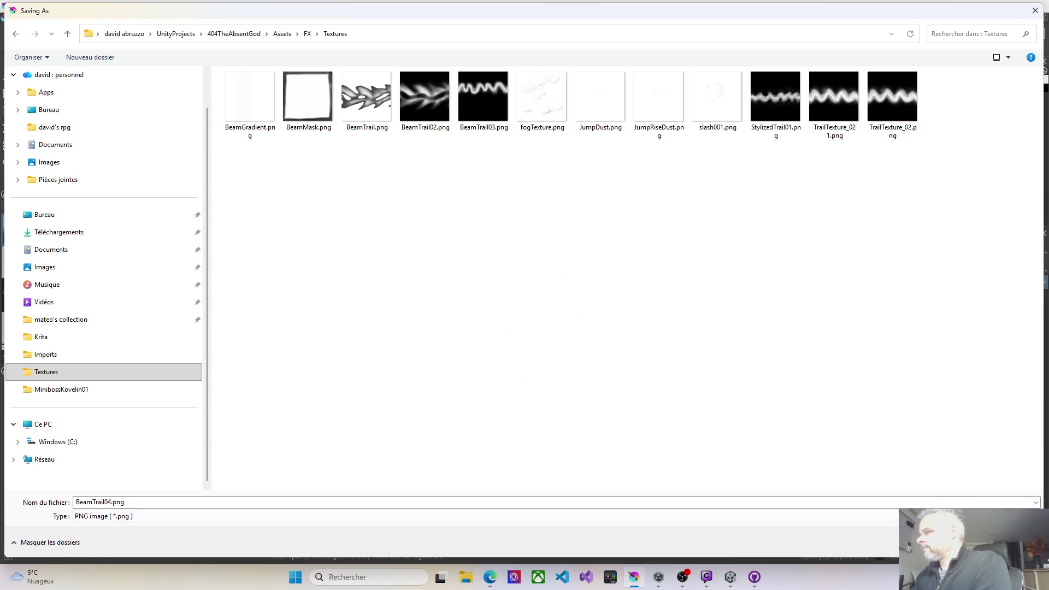
key("Return")
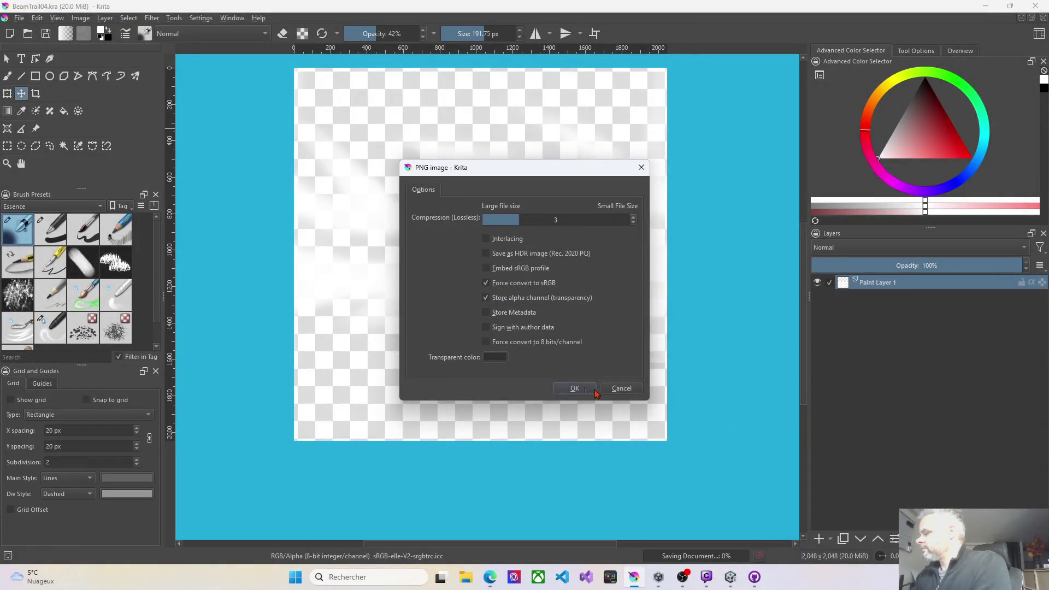
left_click(594, 391)
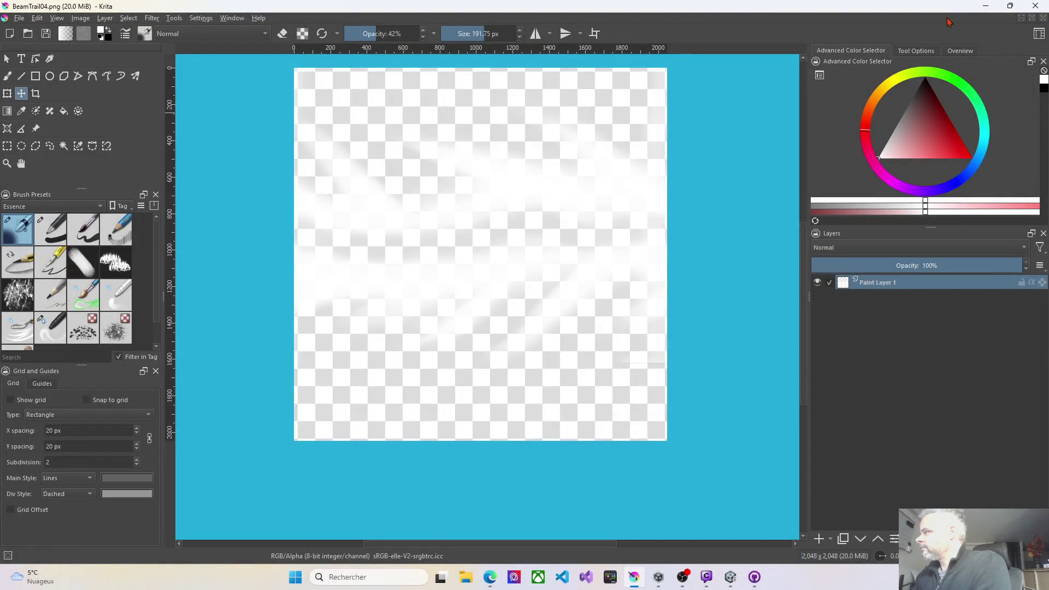
Switch to Unity and select the BeamTrail04 texture in Assets/FX/Textures.
left_click(986, 7)
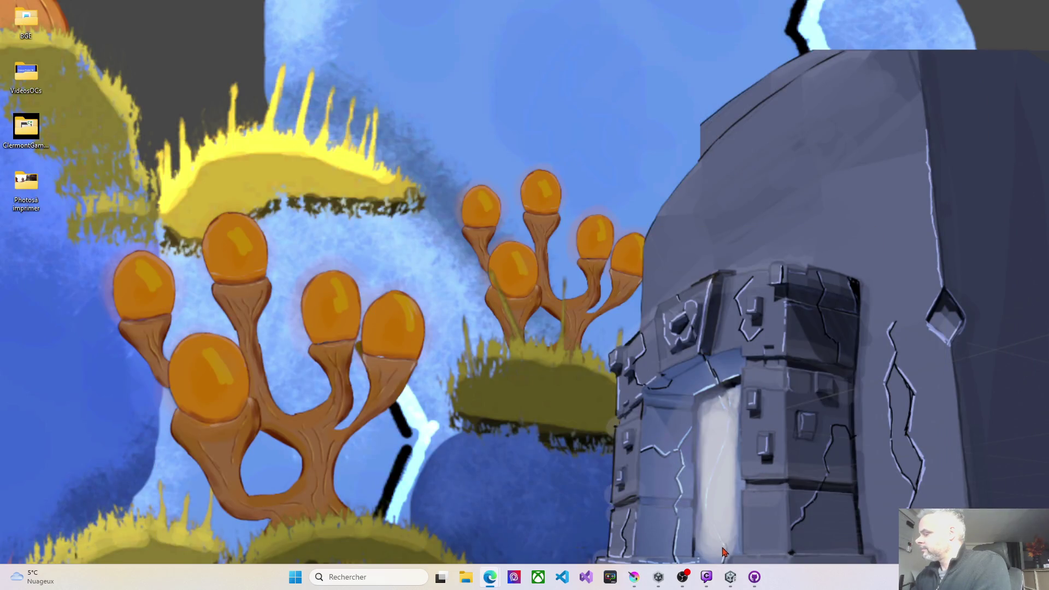
left_click(730, 577)
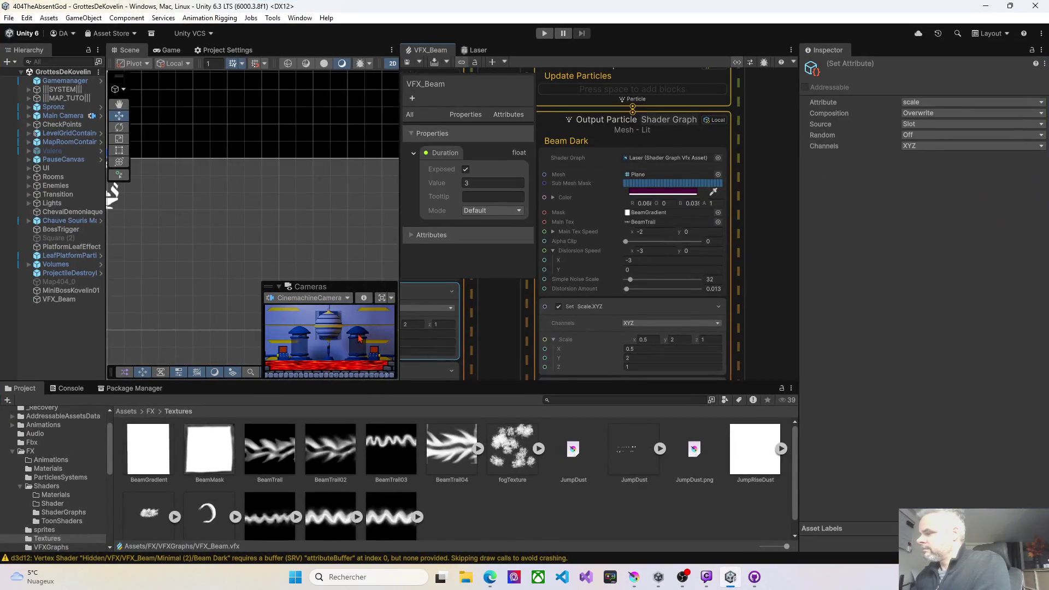
left_click(494, 519)
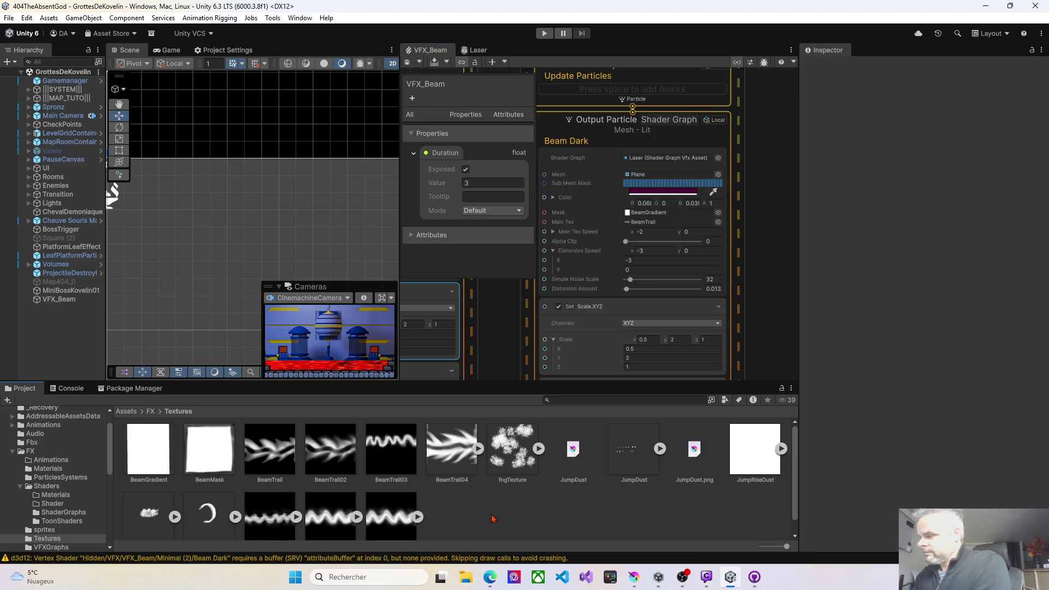
left_click(463, 464)
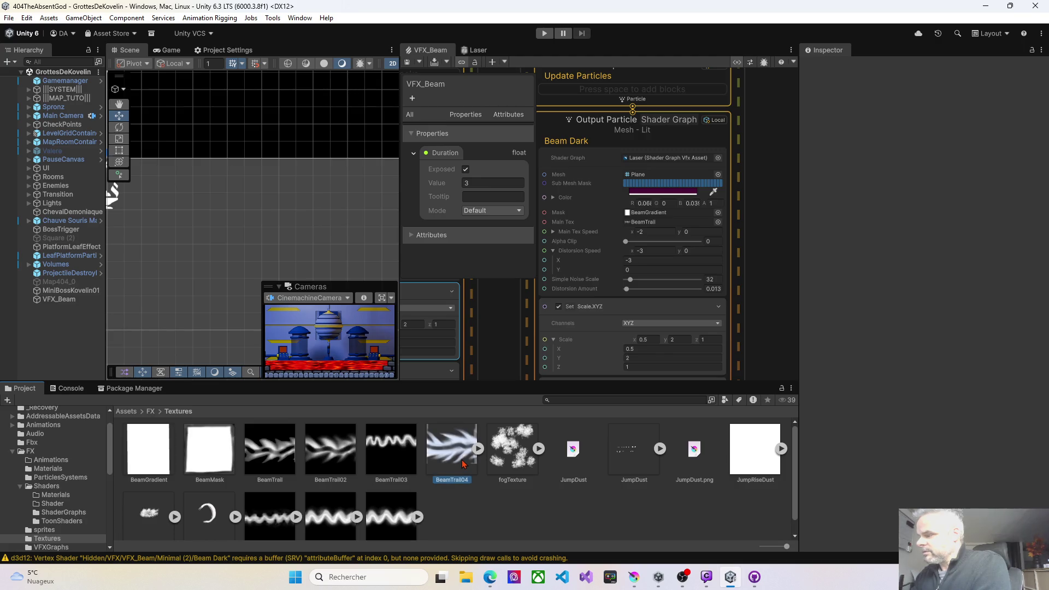
Import BeamTrail04 as a Default texture with Alpha Is Transparency on and Repeat wrap mode, applied.
left_click(922, 111)
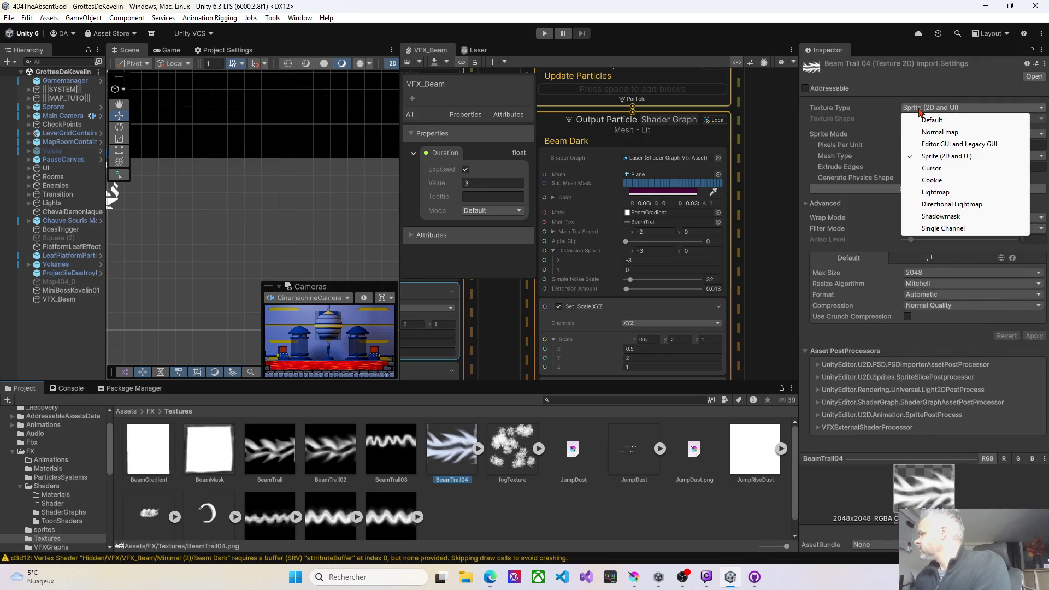
left_click(923, 120)
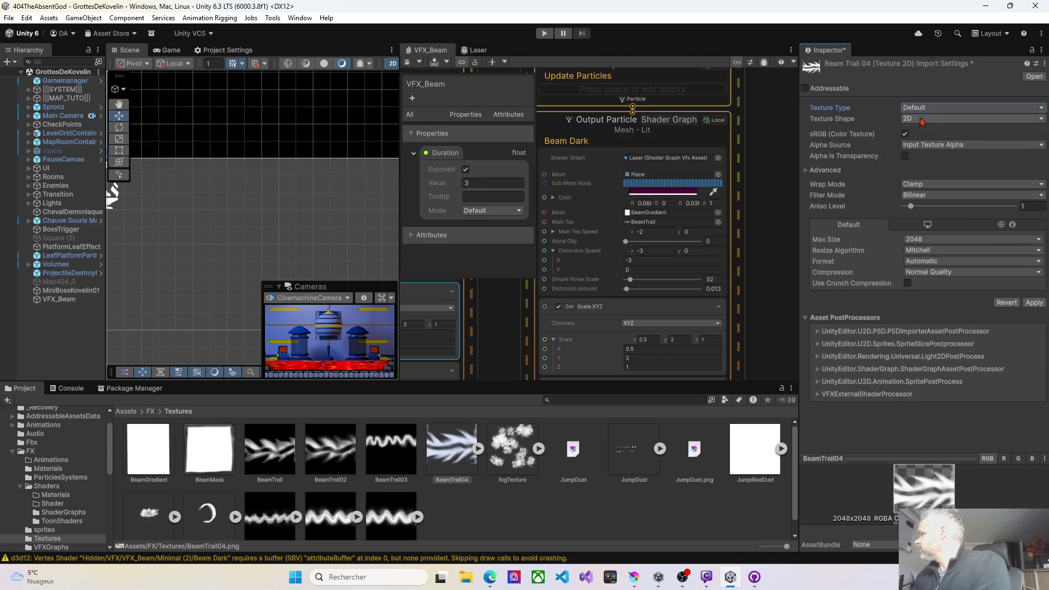
left_click(906, 157)
left_click(917, 182)
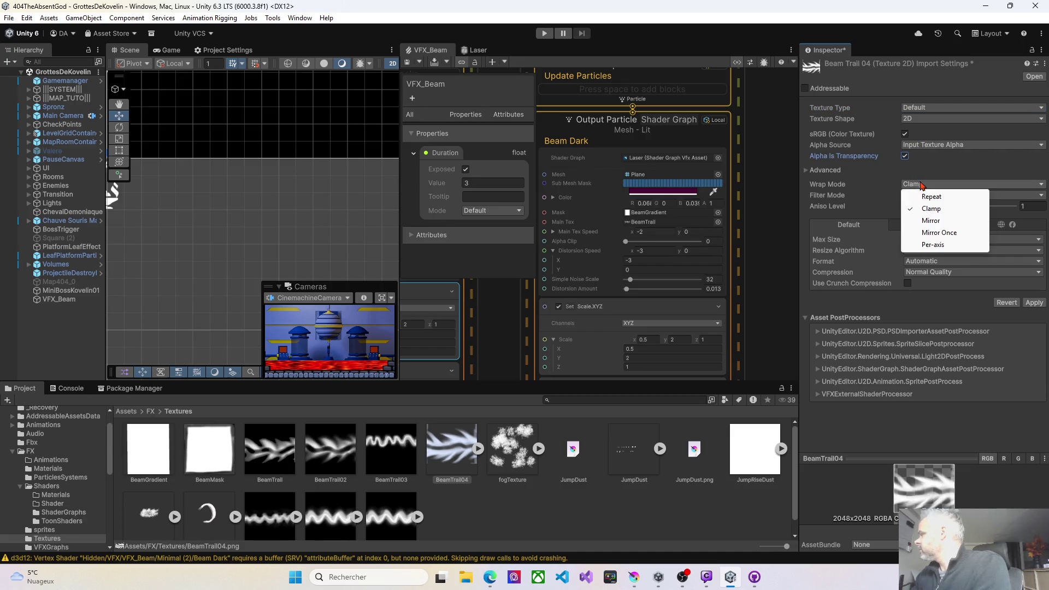
left_click(930, 198)
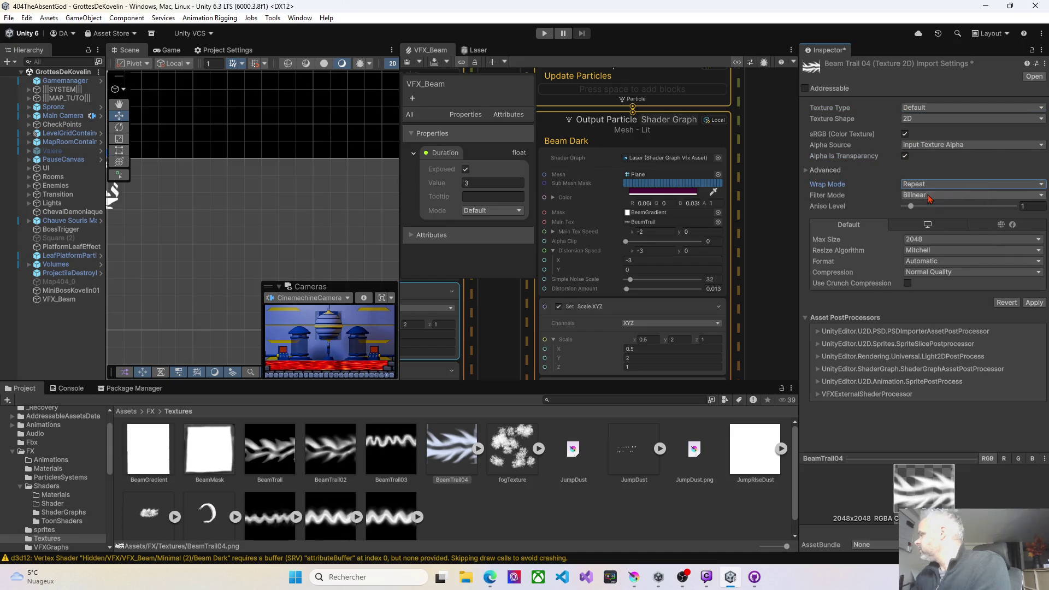
left_click(1031, 302)
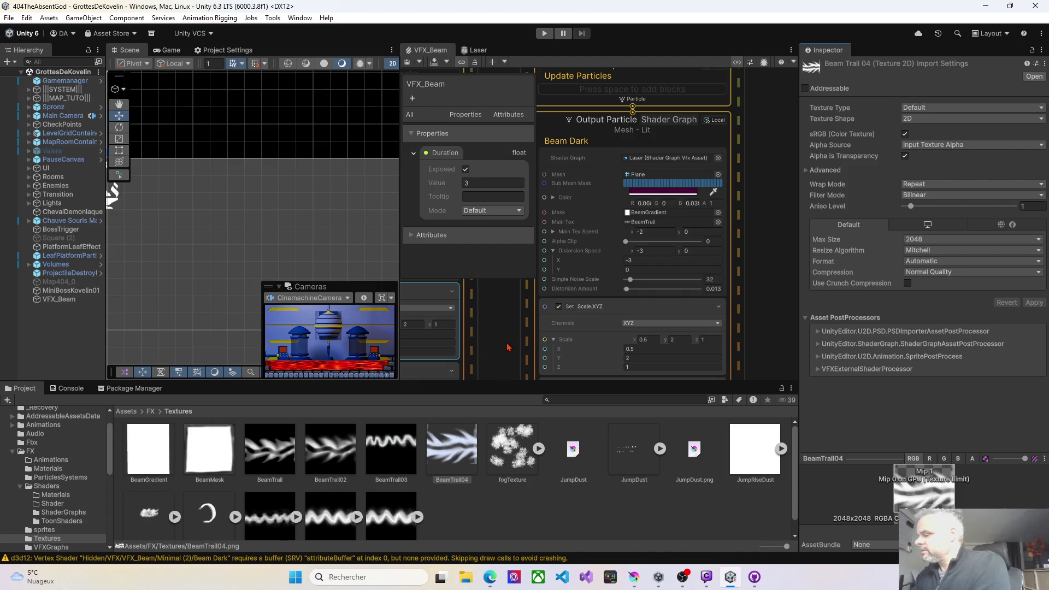
Assign BeamTrail04 as the Beam Core output's Main Tex and recompile the VFX_Beam graph.
left_click_drag(507, 347, 525, 318)
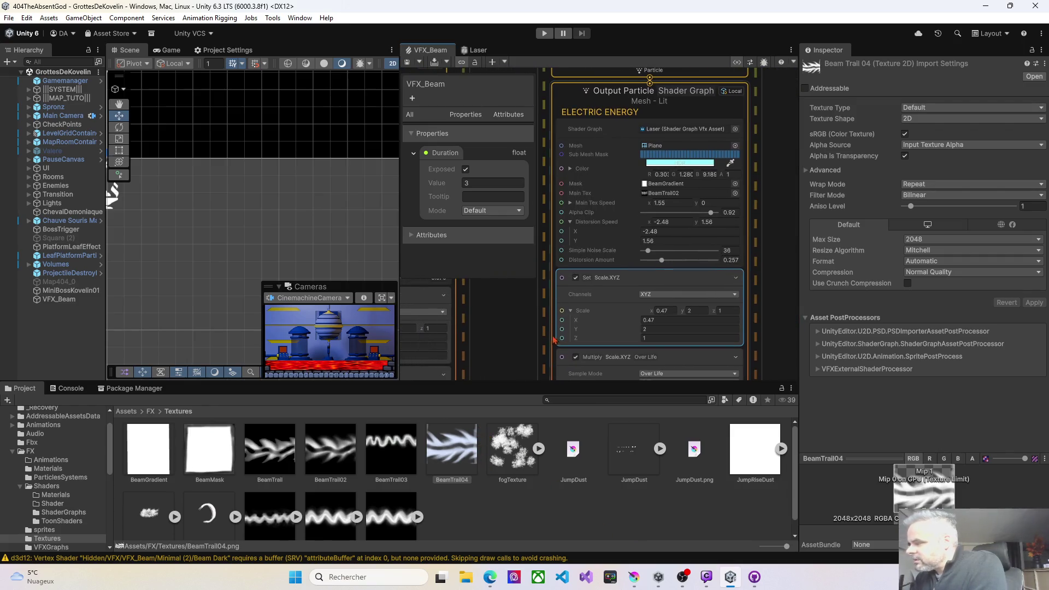
left_click_drag(517, 332, 760, 312)
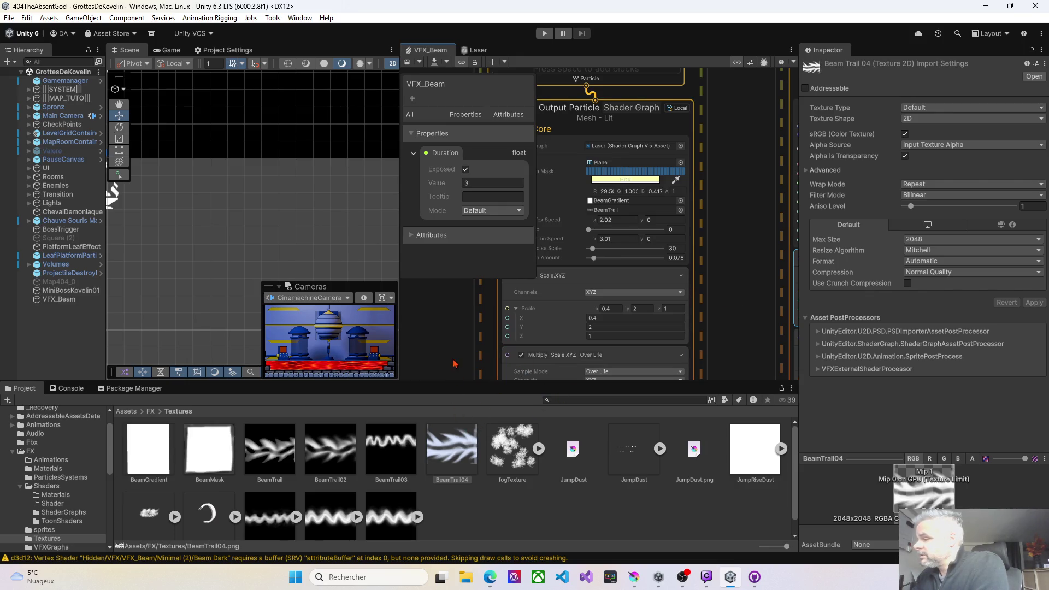
left_click_drag(454, 364, 507, 357)
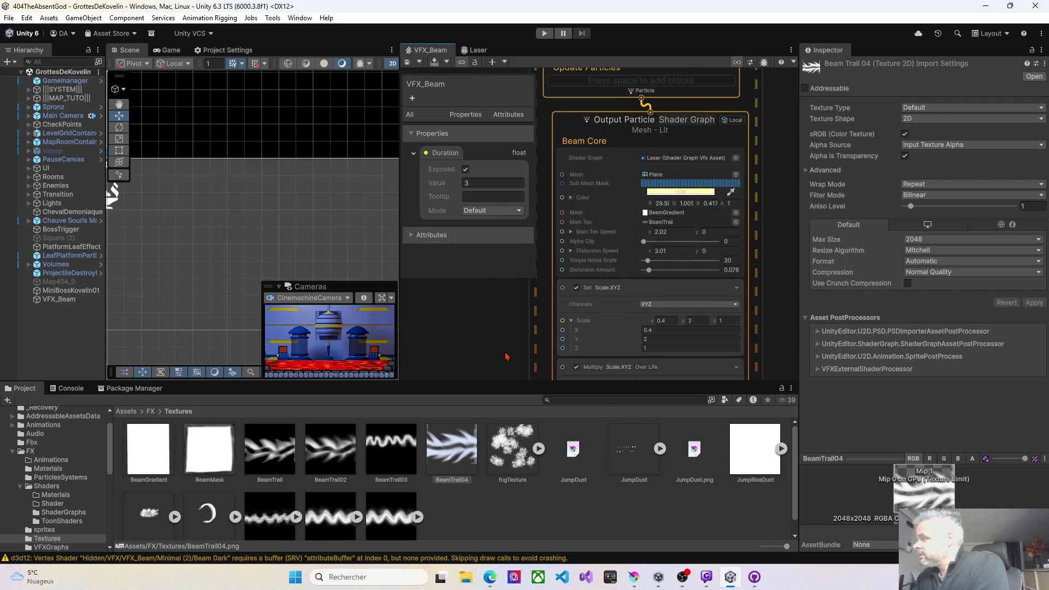
mouse_move(462, 451)
left_mouse_down()
mouse_move(643, 176)
mouse_move(674, 223)
left_mouse_up()
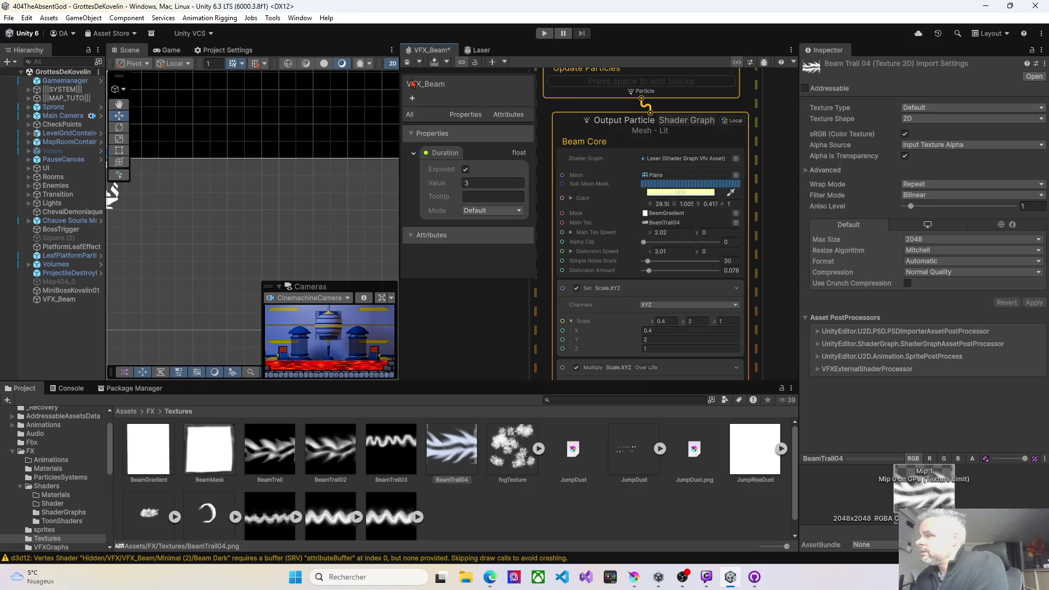
left_click(409, 63)
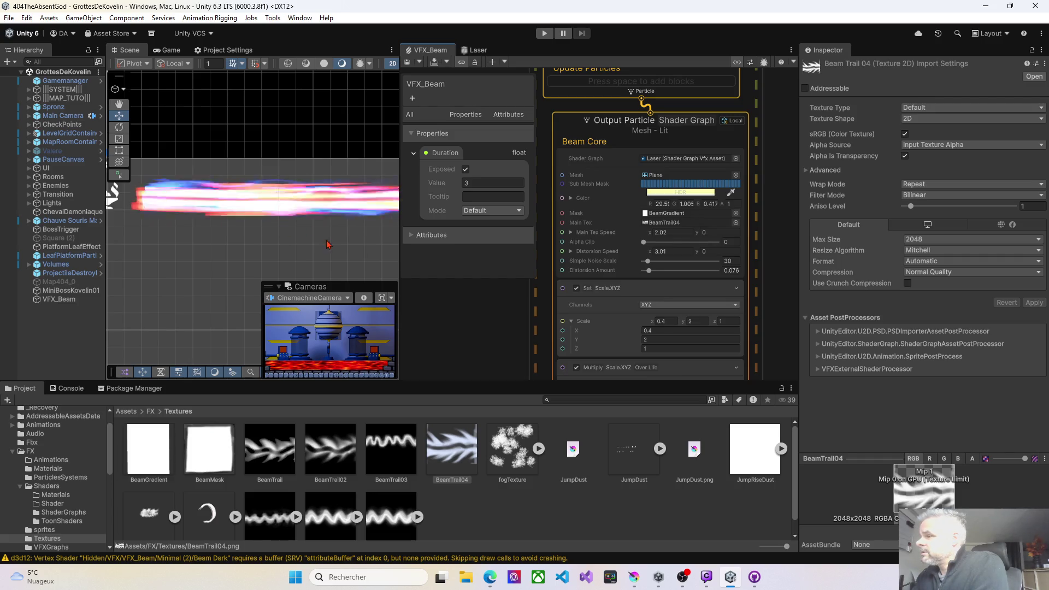
Assign BeamTrail04 as the ELECTRIC ENERGY output's Main Tex and recompile the graph.
scroll(496, 336, "right", 10)
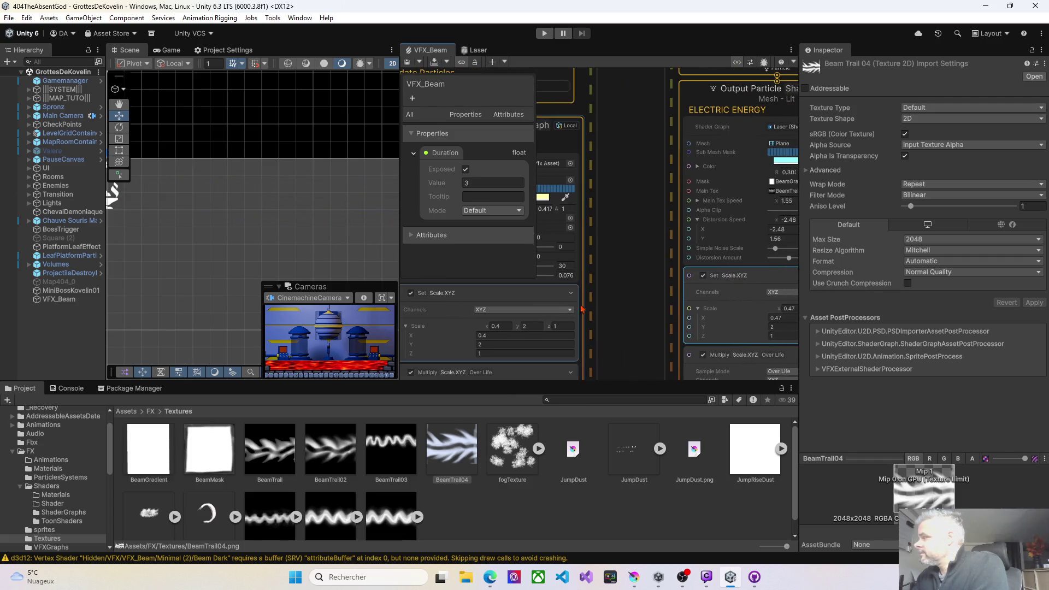
scroll(502, 310, "right", 4)
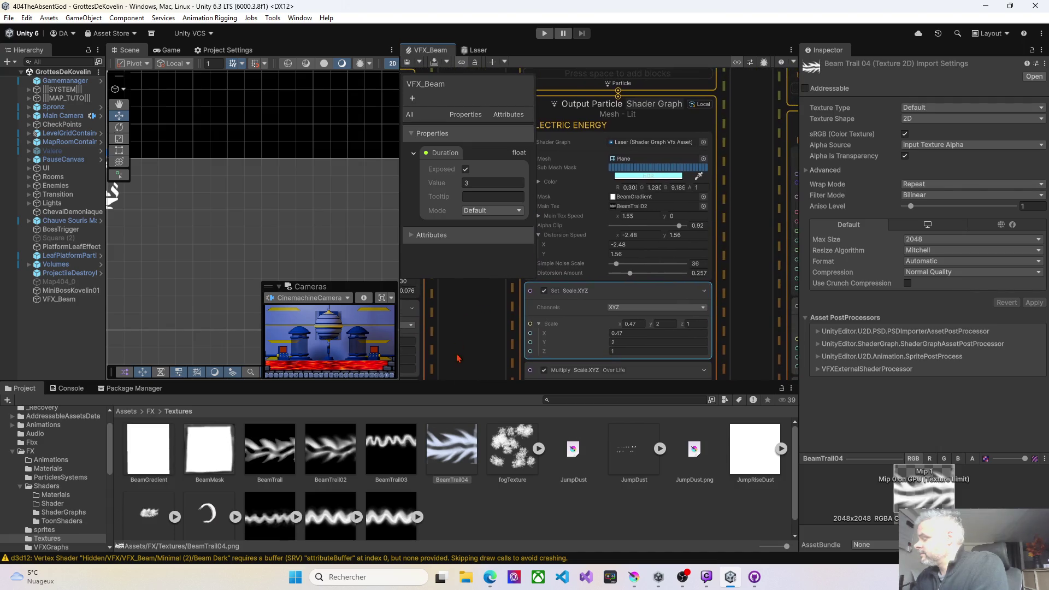
mouse_move(475, 442)
left_mouse_down()
mouse_move(697, 224)
mouse_move(641, 206)
left_mouse_up()
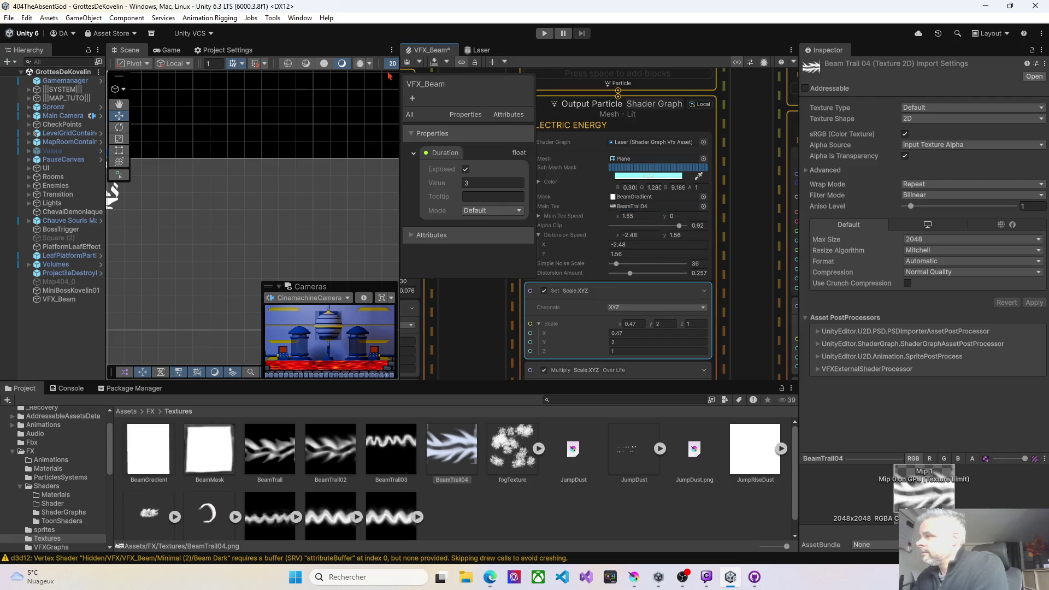
left_click(409, 64)
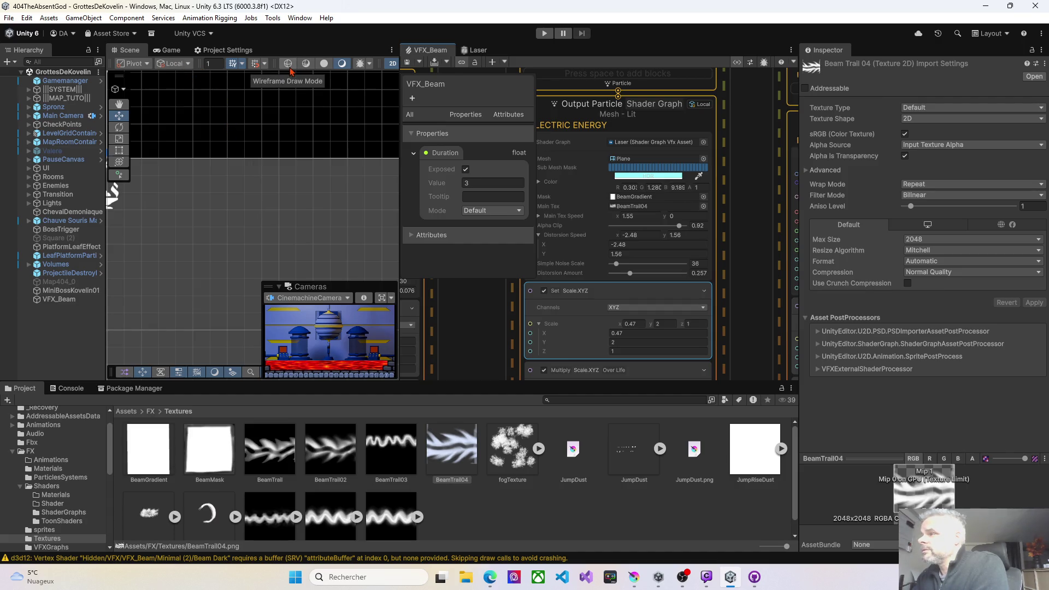
Drop BeamTrail04 onto the Beam Dark output's Main Tex slot and save the VFX_Beam graph.
left_click(408, 63)
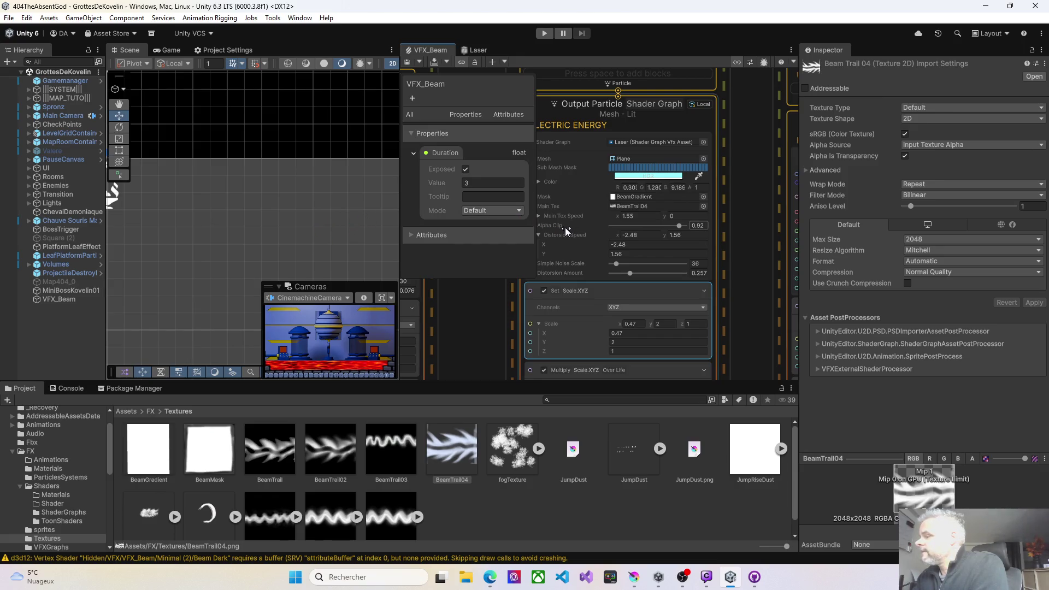
scroll(516, 282, "right", 5)
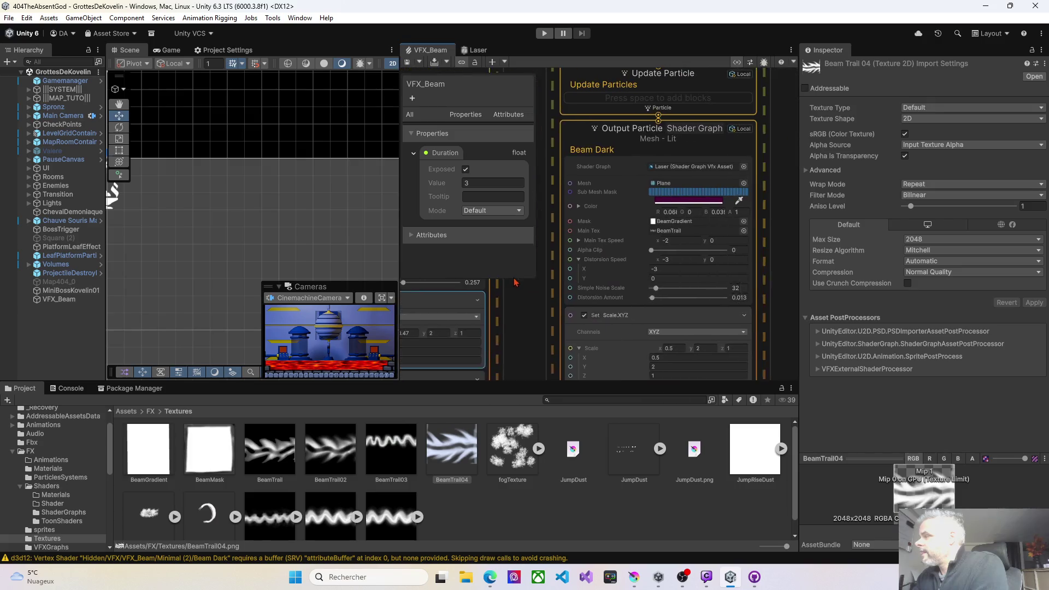
scroll(516, 282, "right", 1)
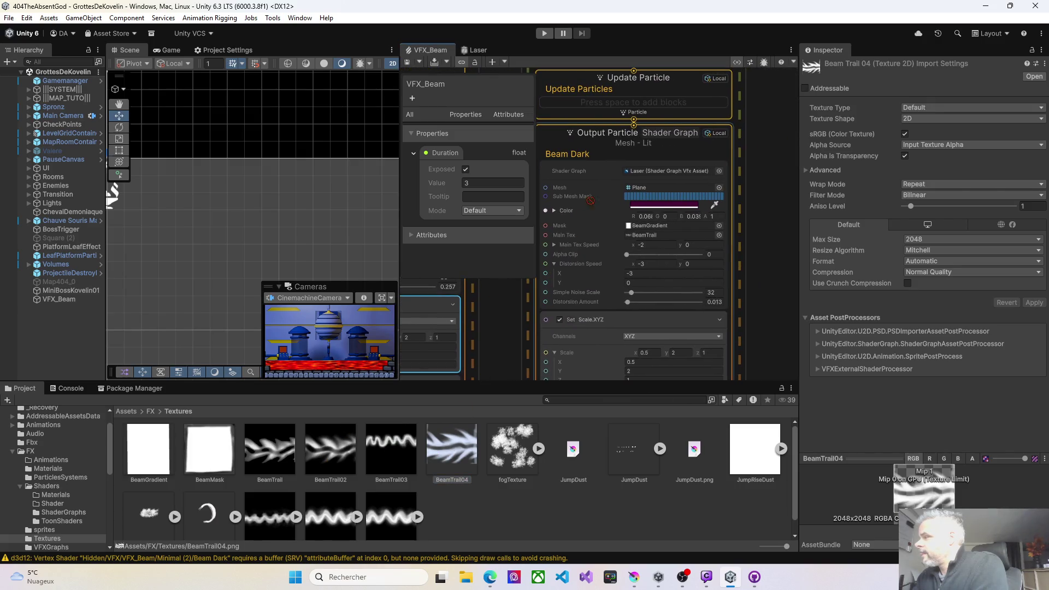
left_click_drag(639, 192, 655, 236)
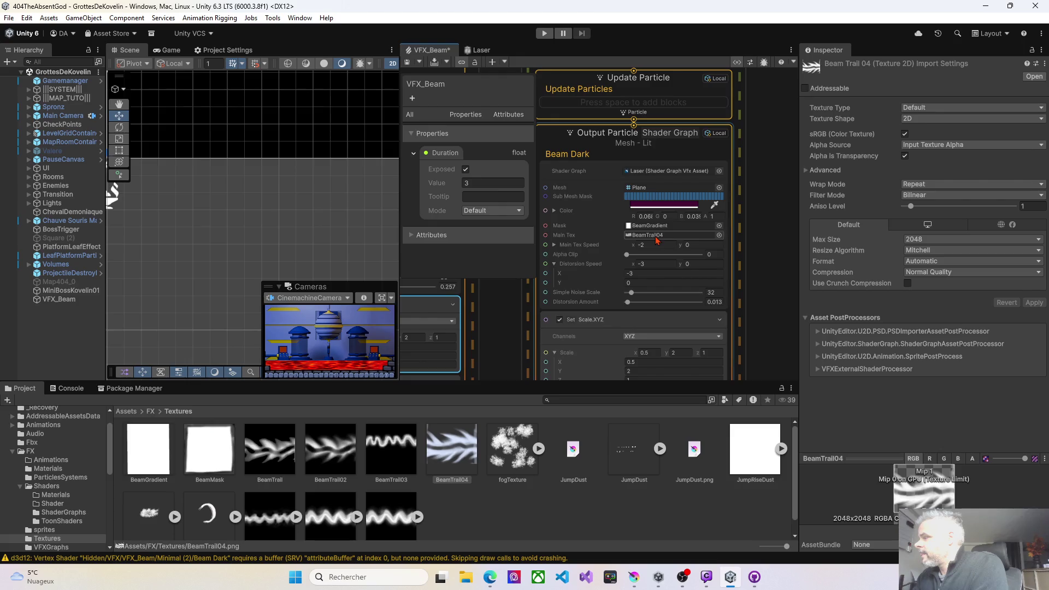
left_click(407, 63)
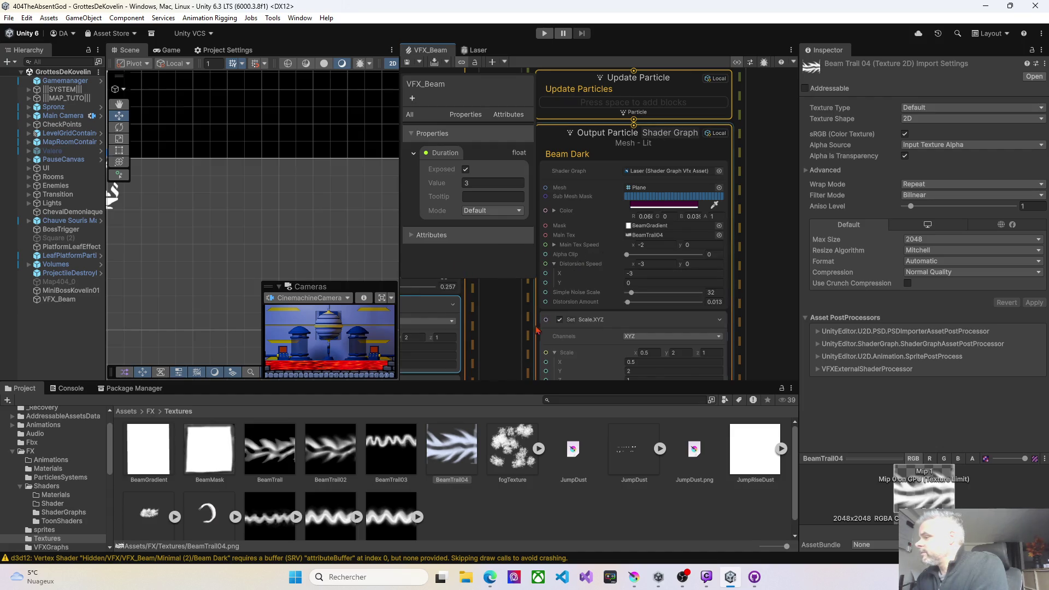
scroll(531, 317, "down", 3)
mouse_move(531, 317)
left_mouse_down()
mouse_move(664, 284)
mouse_move(802, 332)
left_mouse_up()
scroll(538, 326, "up", 2)
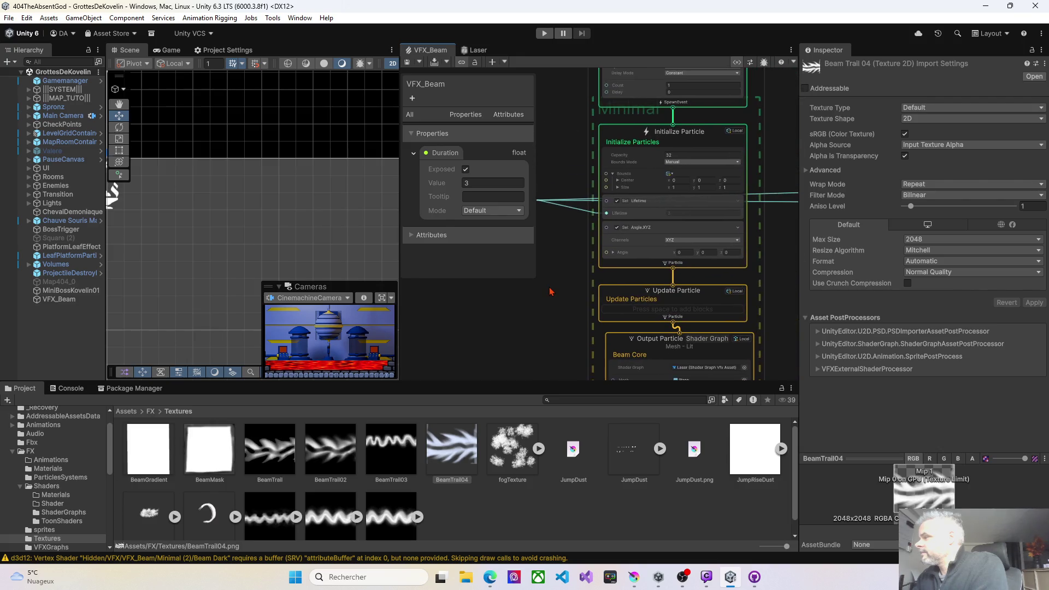
Set the Beam Core Main Tex Speed x to 1.1 and recompile the graph.
scroll(568, 299, "up", 3)
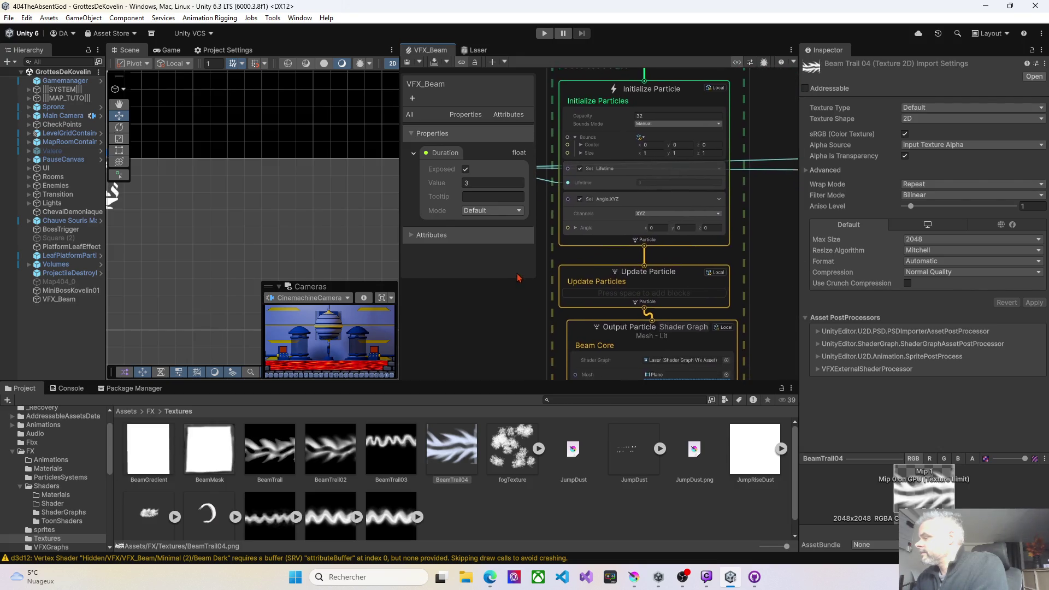
mouse_move(517, 295)
left_mouse_down()
mouse_move(448, 312)
mouse_move(451, 302)
left_mouse_up()
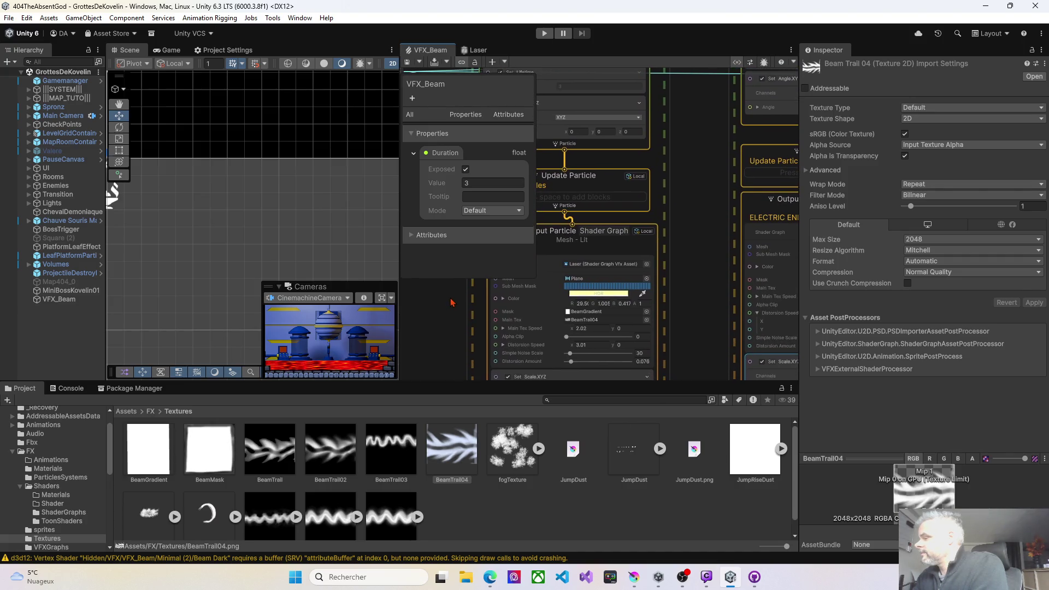
left_click(574, 329)
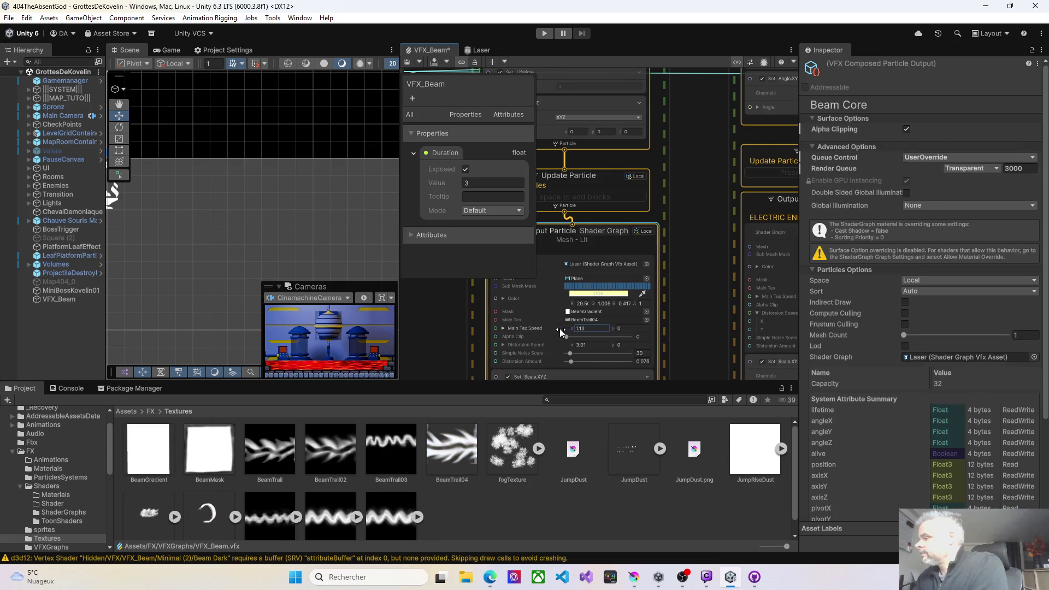
type("1.1")
key("Return")
left_click(405, 62)
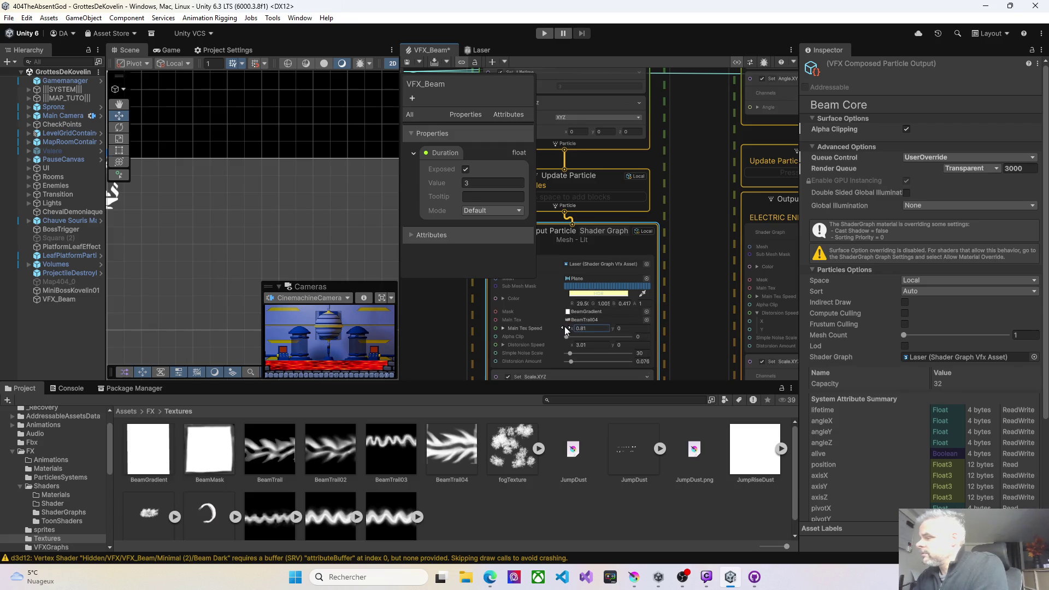
Lower Beam Core Main Tex Speed x to 0.78, then 0.17, saving after each change.
left_click_drag(566, 328, 564, 328)
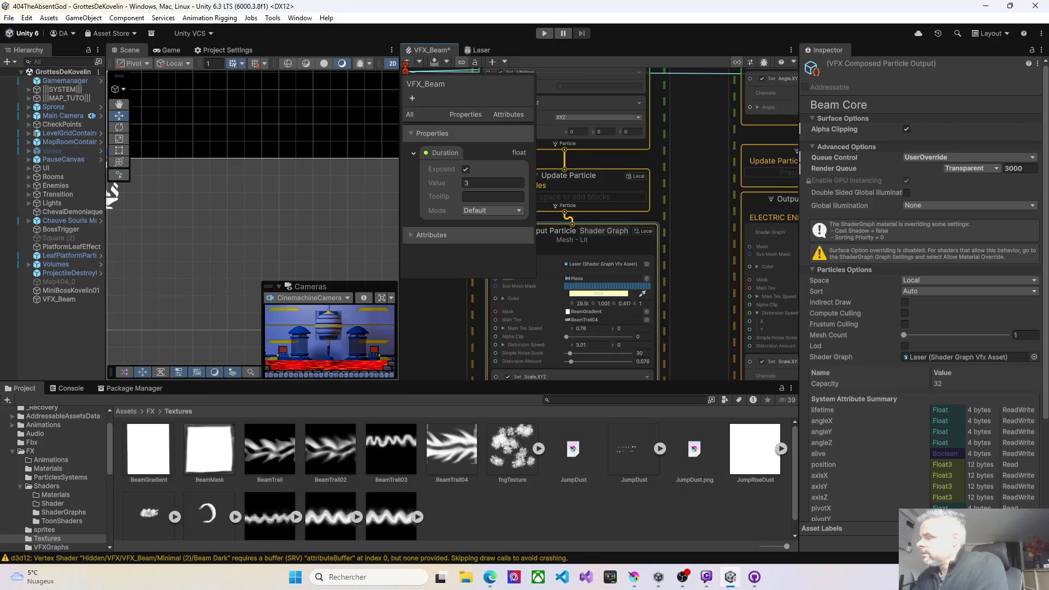
left_click(407, 63)
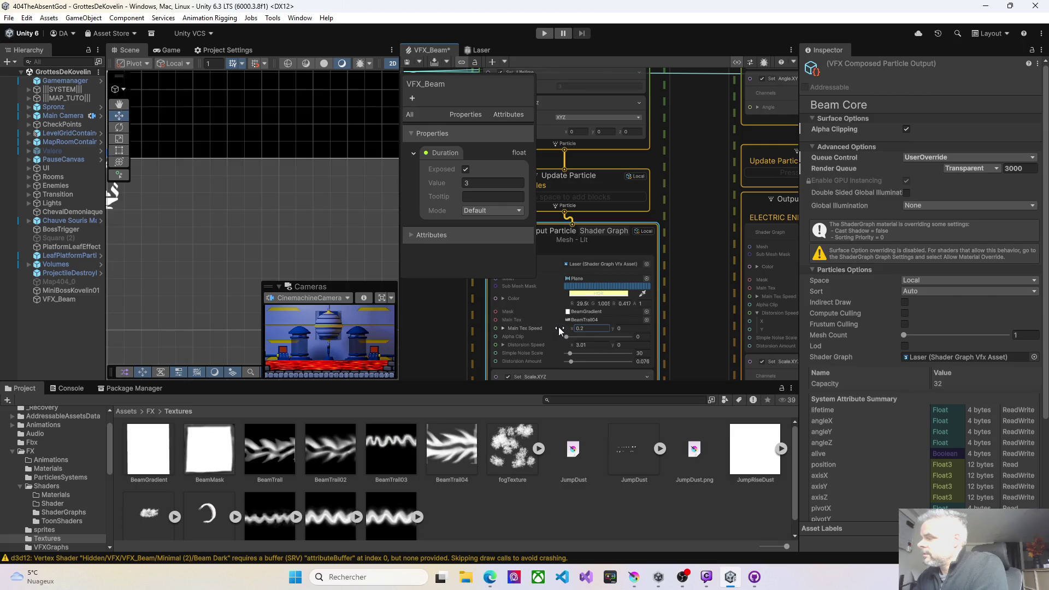
left_click_drag(558, 327, 407, 173)
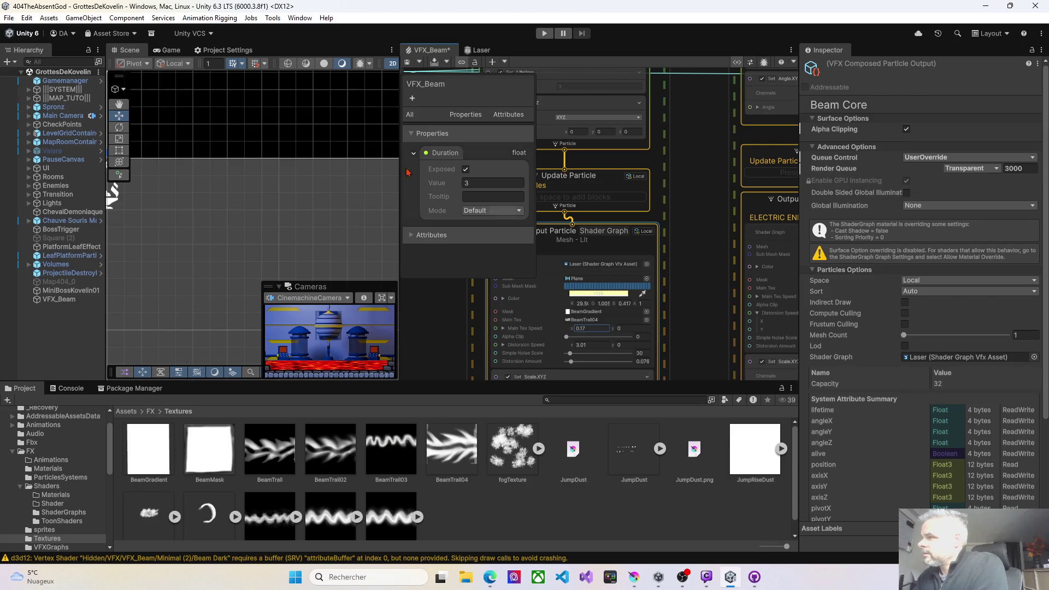
left_click(407, 63)
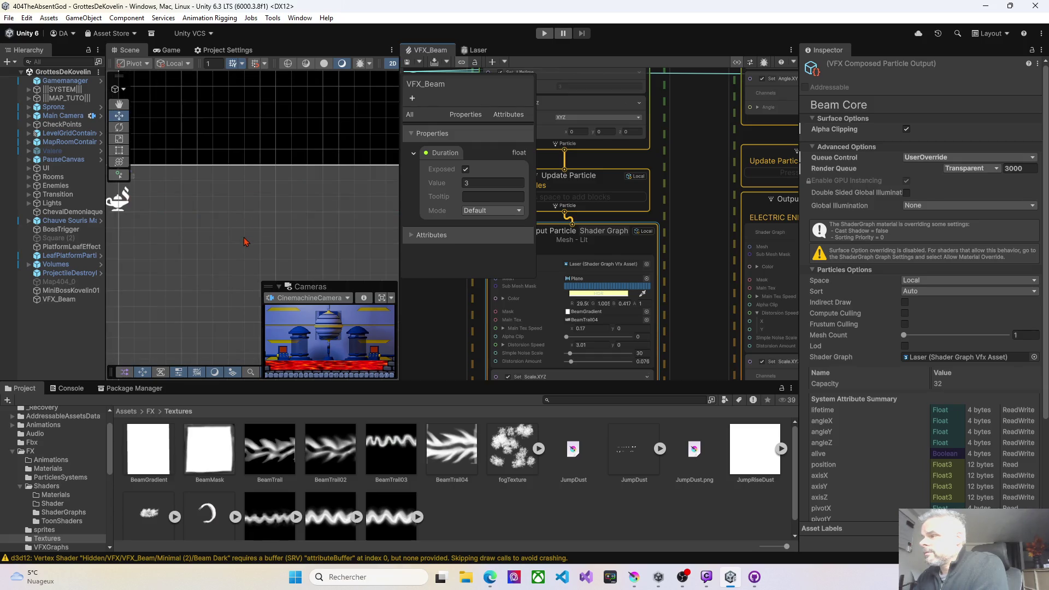
scroll(245, 242, "up", 1)
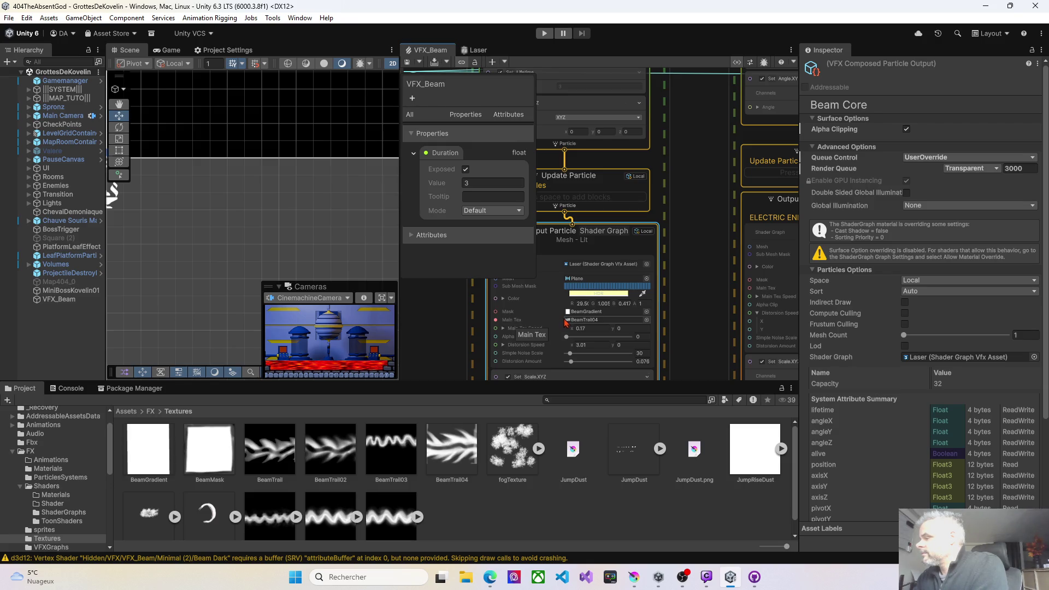
left_click(407, 63)
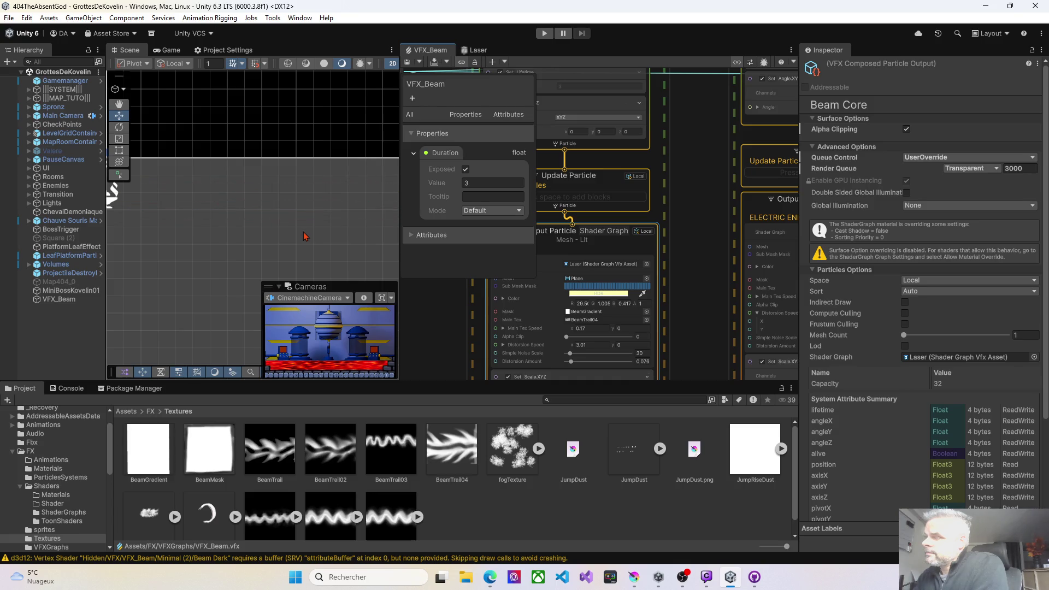
mouse_move(698, 324)
left_mouse_down()
mouse_move(551, 291)
mouse_move(513, 296)
left_mouse_up()
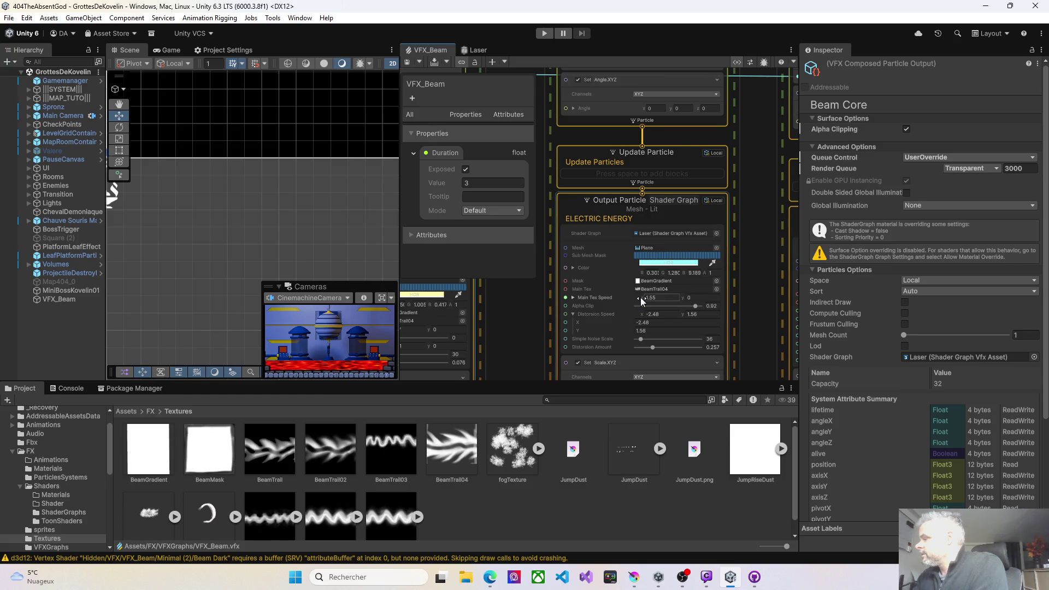
Set ELECTRIC ENERGY Main Tex Speed x to 0.66 and Scale x to 0.53, saving after each change.
left_click_drag(641, 297, 629, 297)
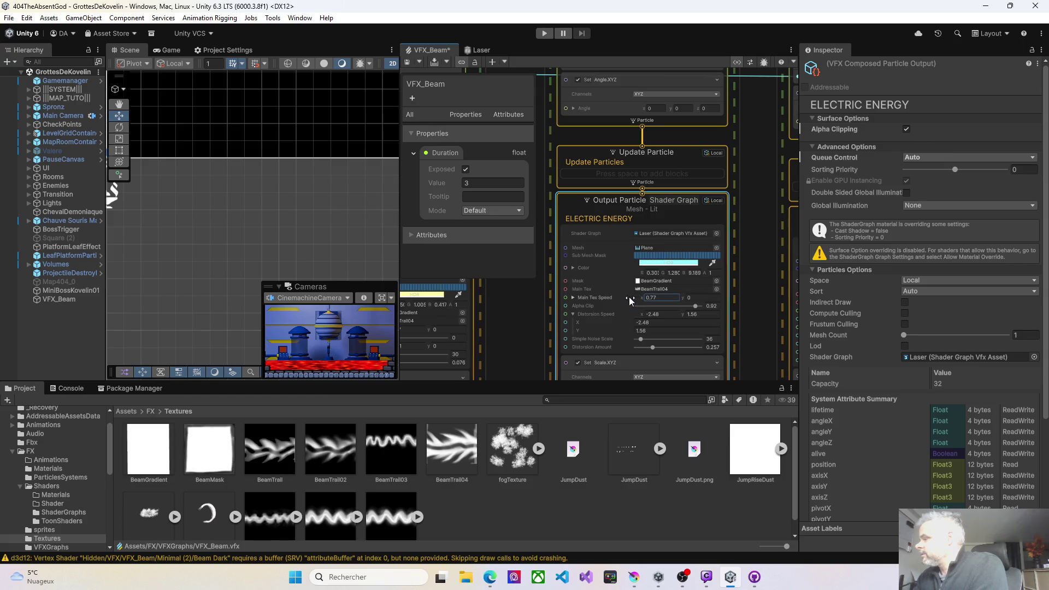
left_click(407, 65)
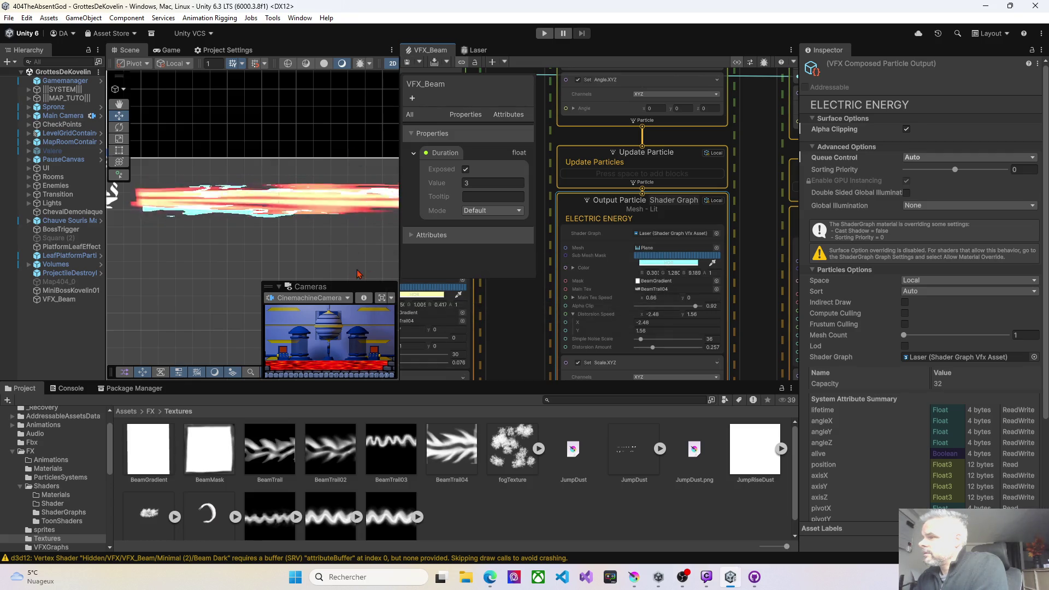
scroll(533, 317, "down", 2)
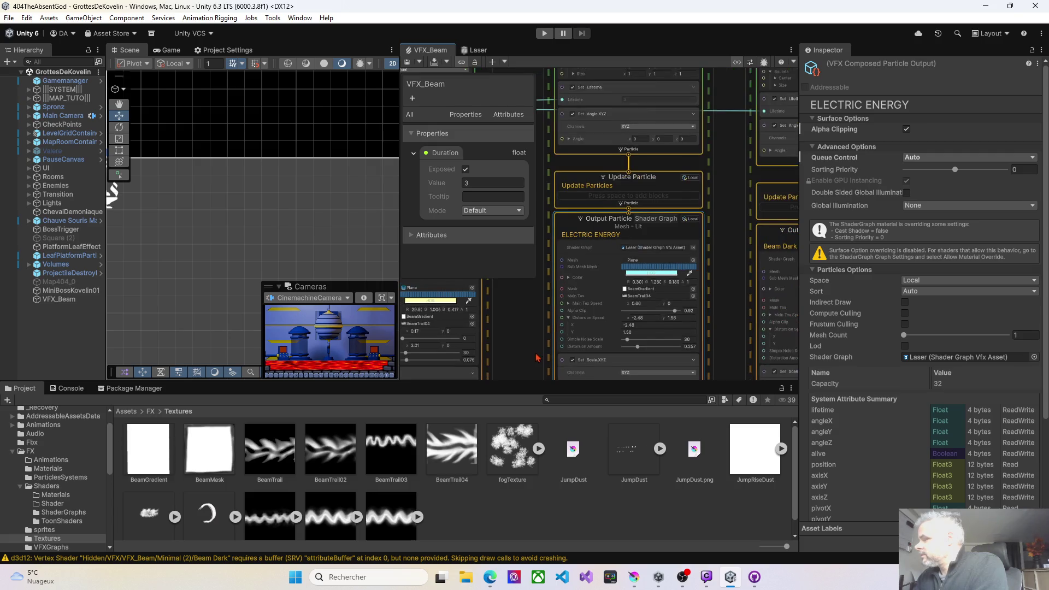
scroll(574, 314, "down", 1)
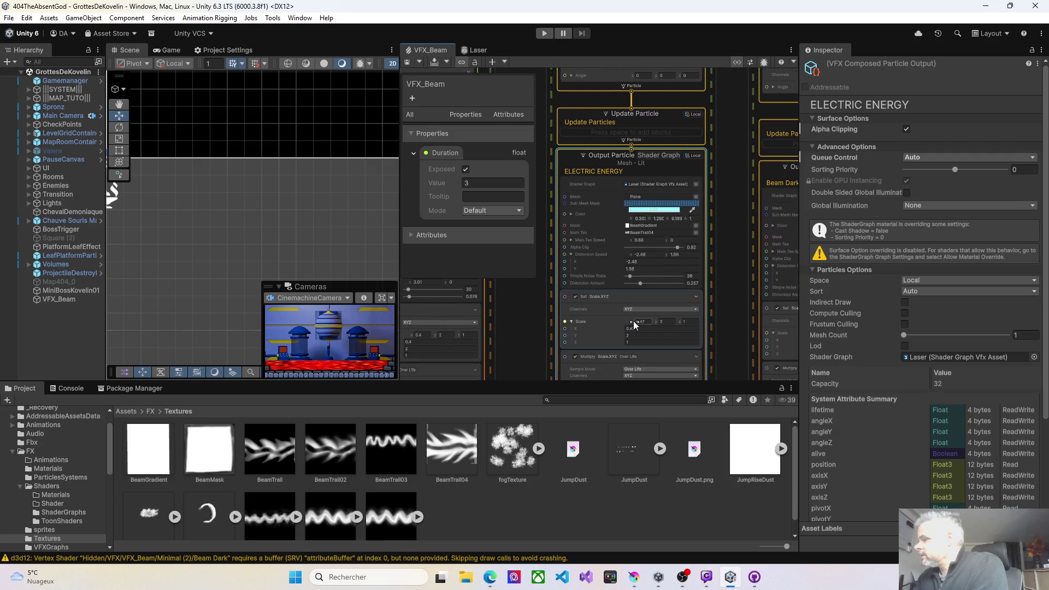
left_click_drag(635, 325, 638, 325)
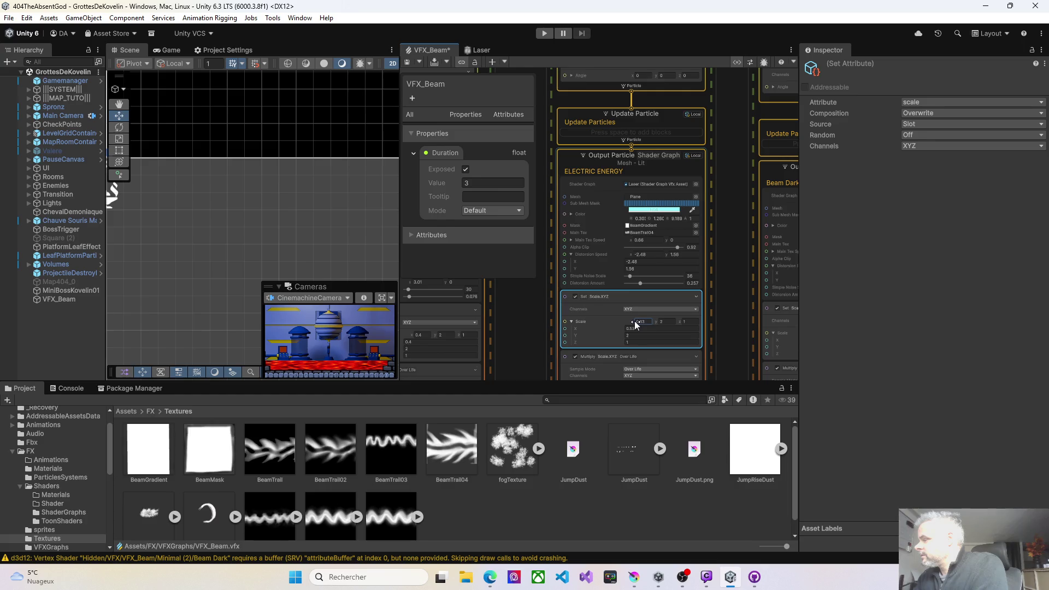
left_click(409, 64)
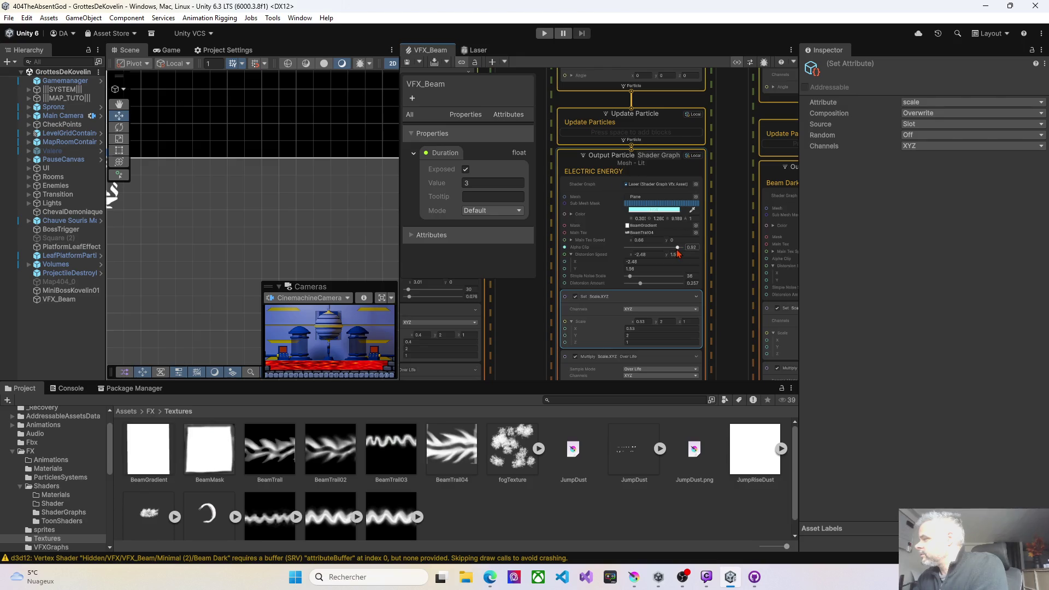
Raise ELECTRIC ENERGY's Alpha Clip slightly and set Distortion Speed y to 0, then save.
left_click_drag(678, 251, 680, 251)
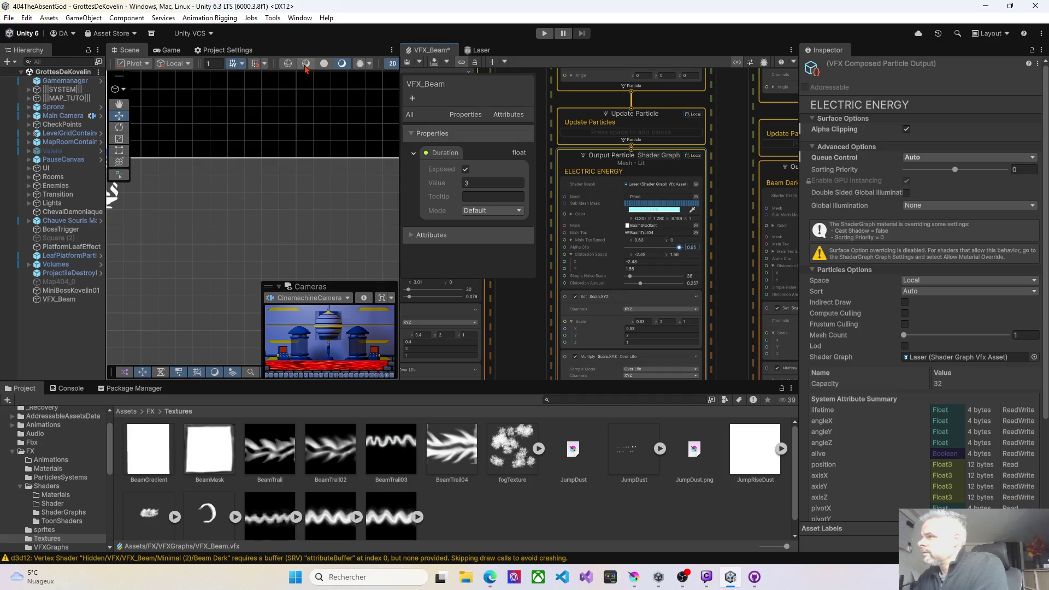
left_click(406, 61)
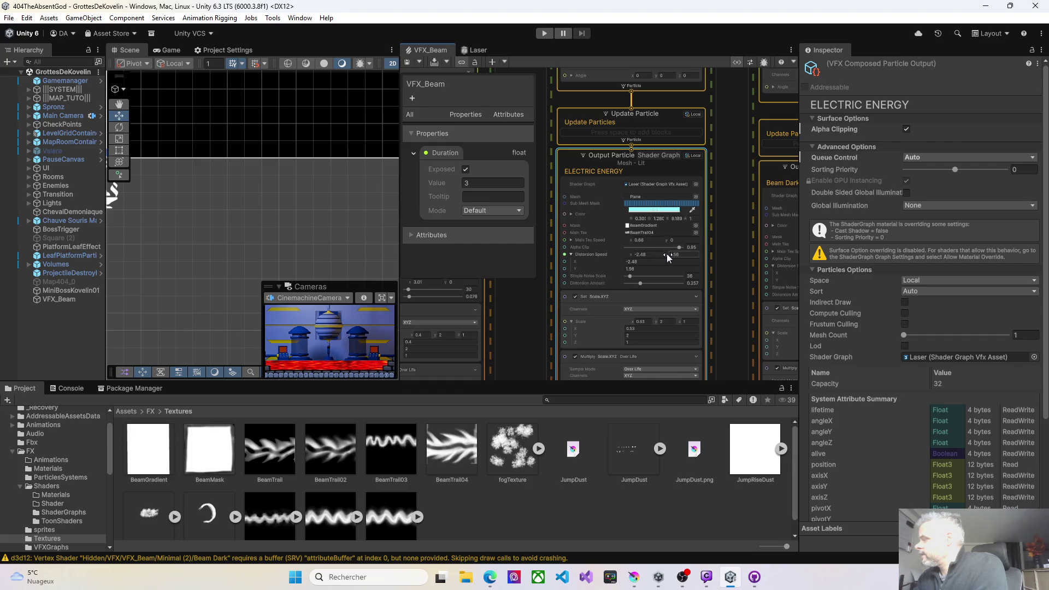
left_click(670, 254)
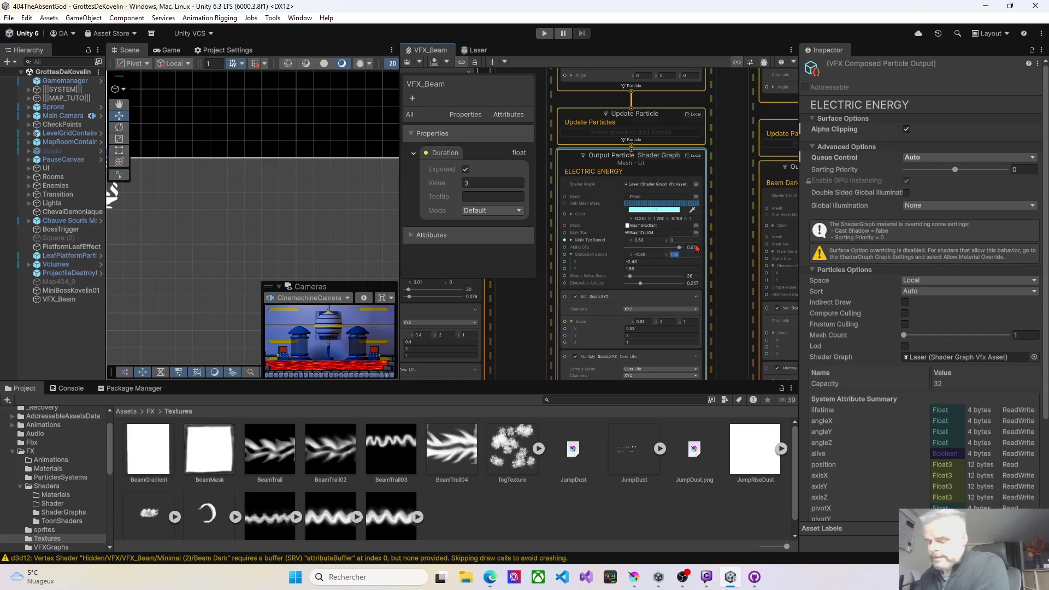
type("0")
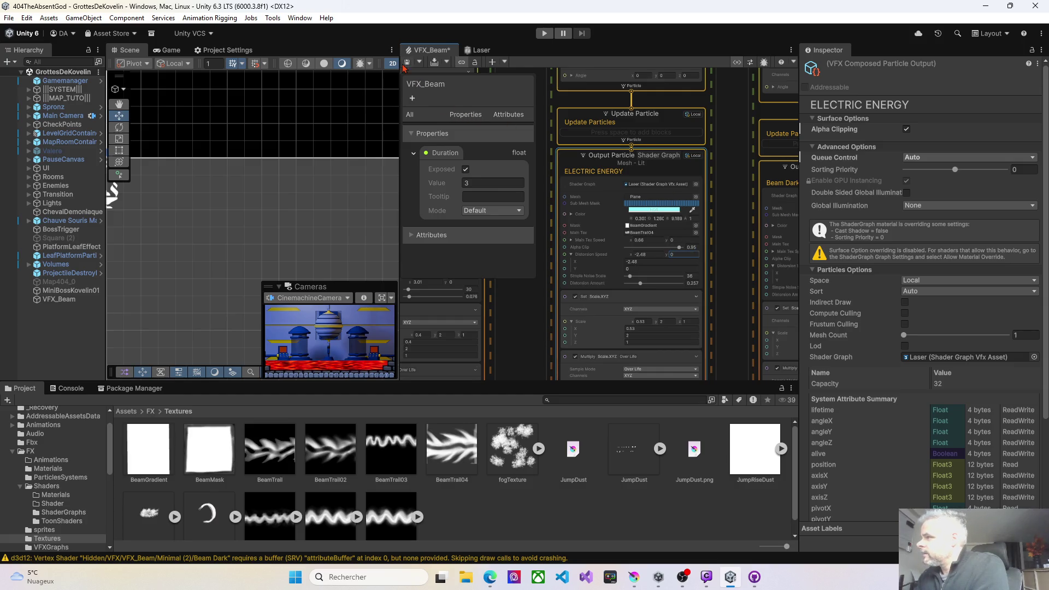
left_click(406, 64)
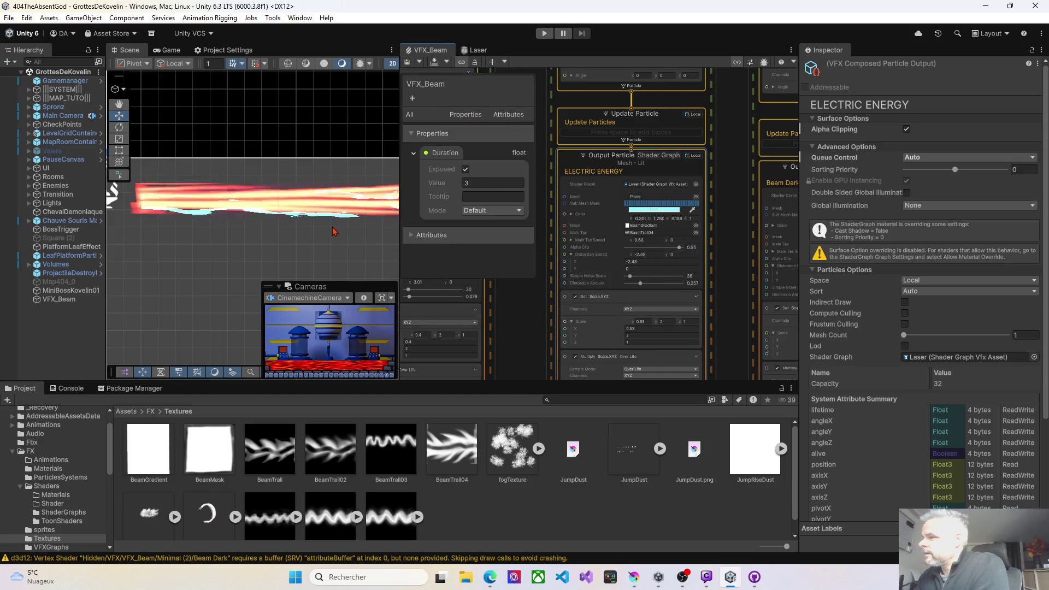